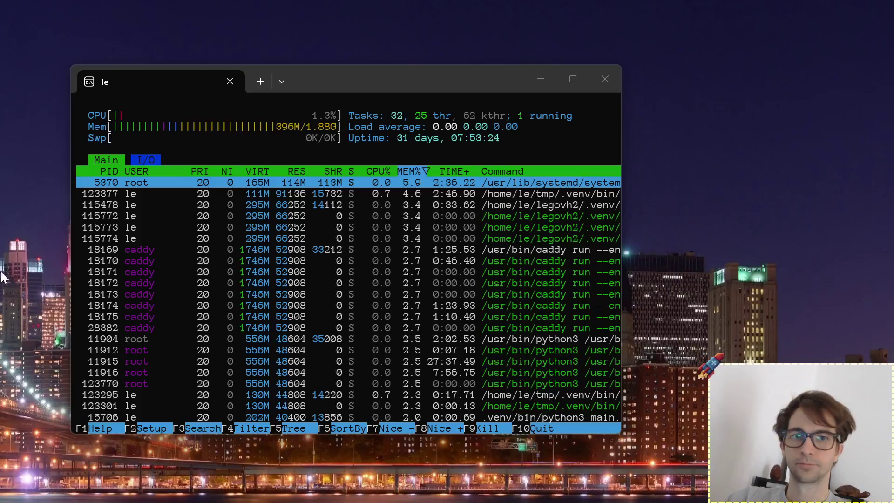
Exit htop with Ctrl+C and run 'micro temp.md' to open the notes file
{"action": "left_click", "coordinate": [240, 178]}
{"action": "key", "text": "ctrl+c"}
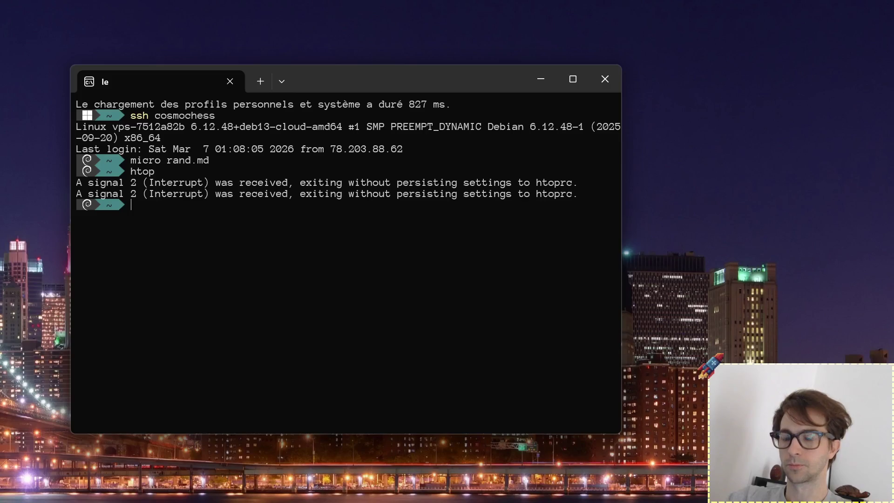
{"action": "type", "text": "micro "}
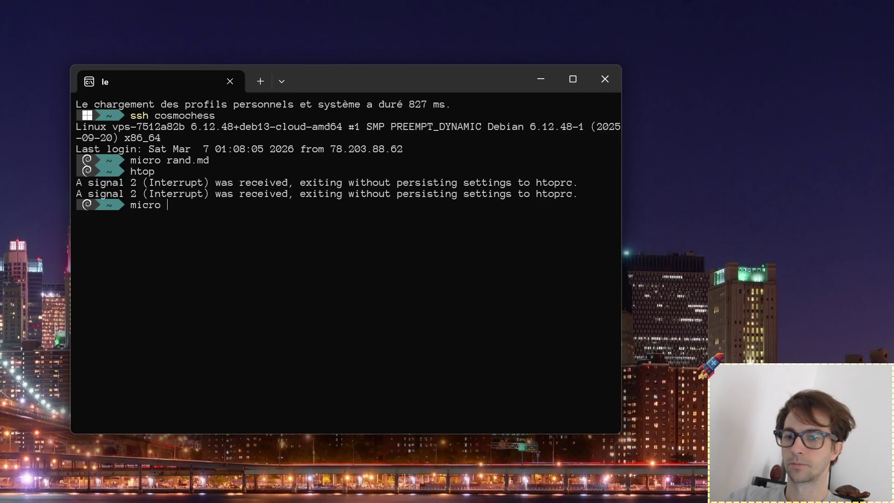
{"action": "type", "text": "temp.md"}
{"action": "key", "text": "Return"}
Insert blank lines and a '---' separator after line 13 of temp.md
{"action": "key", "text": "Down"}
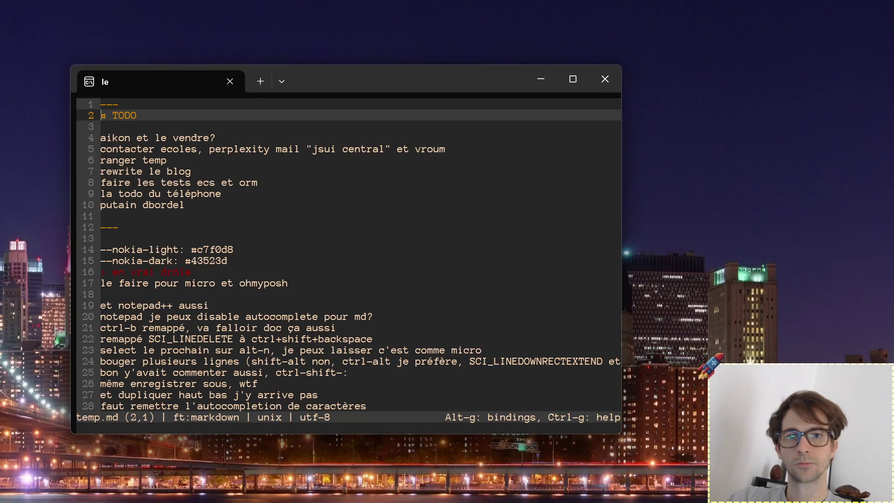
{"action": "key", "text": "Down"}
{"action": "key", "text": "Down"}
{"action": "key", "text": "Down"}
{"action": "key", "text": "Down"}
{"action": "key", "text": "Down"}
{"action": "key", "text": "Down"}
{"action": "key", "text": "Up"}
{"action": "key", "text": "Up"}
{"action": "key", "text": "Up"}
{"action": "key", "text": "Return"}
{"action": "key", "text": "Return"}
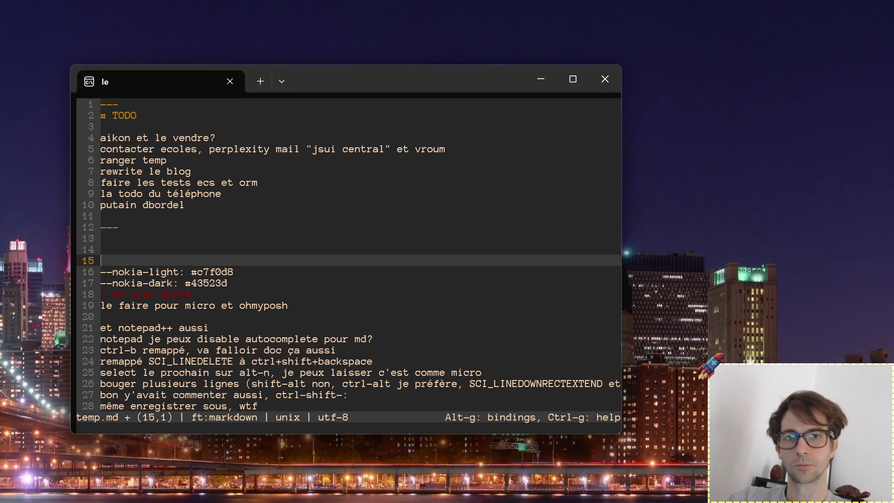
{"action": "key", "text": "Up"}
{"action": "type", "text": "---"}
{"action": "key", "text": "Up"}
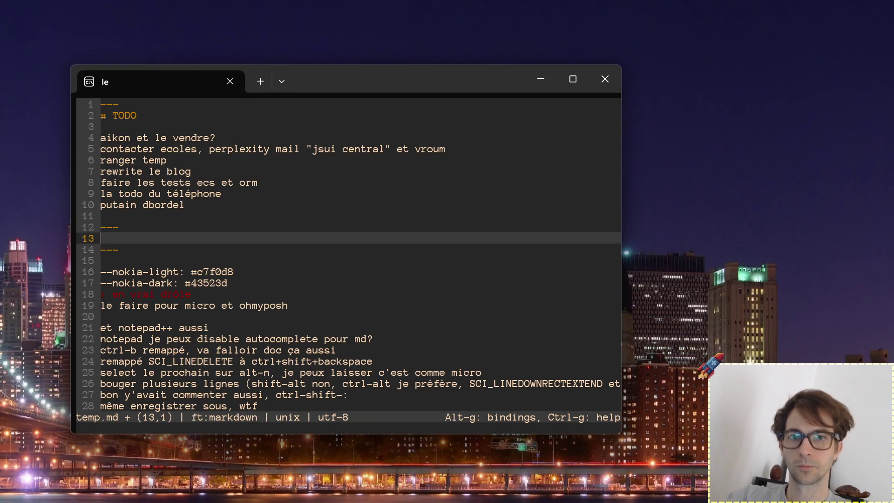
{"action": "key", "text": "Return"}
{"action": "key", "text": "Return"}
{"action": "key", "text": "Up"}
Write a 'kden' heading with notes 'ctrl maj t pour titre' and '(ou template? pas sur encore)'
{"action": "type", "text": "kde"}
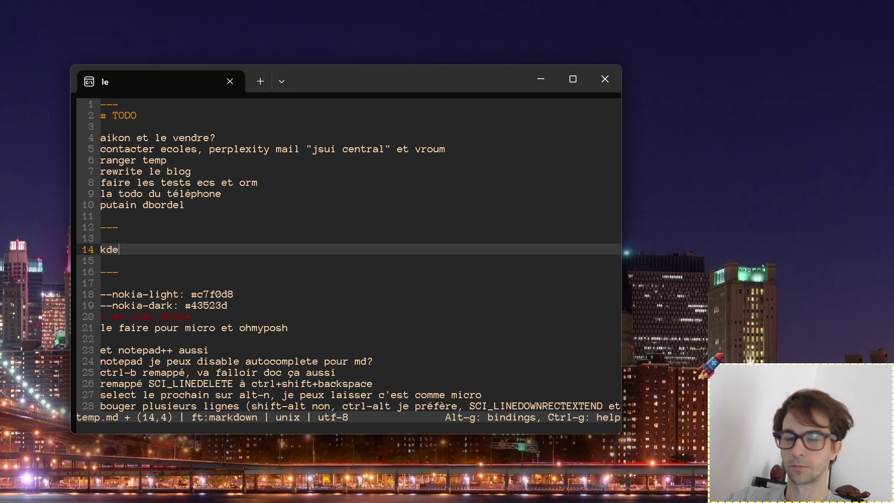
{"action": "type", "text": "n"}
{"action": "key", "text": "Return"}
{"action": "type", "text": "ctrl"}
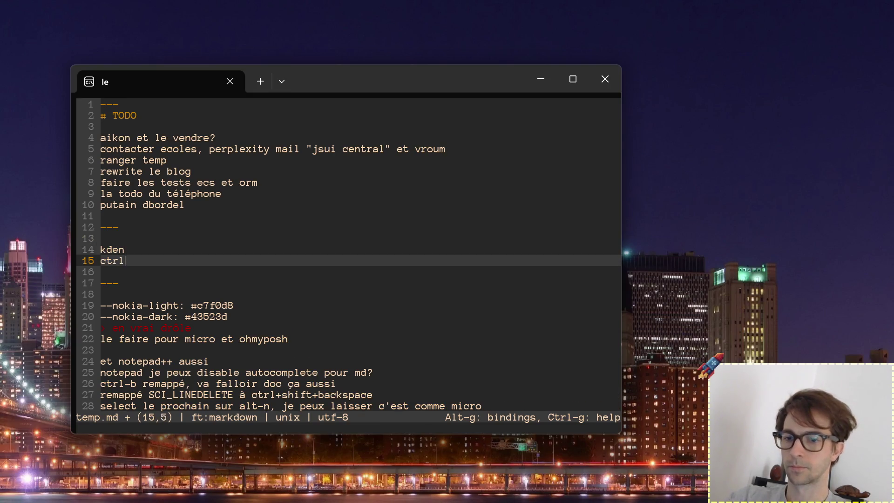
{"action": "type", "text": " maj t "}
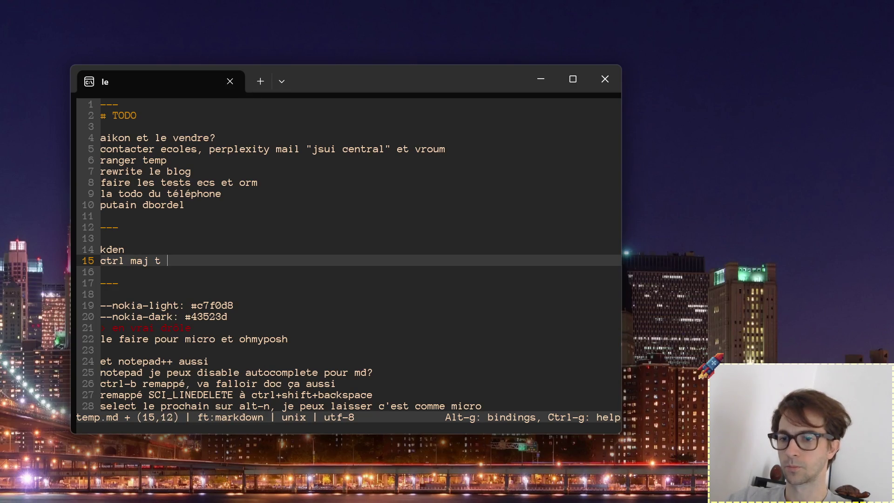
{"action": "type", "text": "pour titre"}
{"action": "key", "text": "Return"}
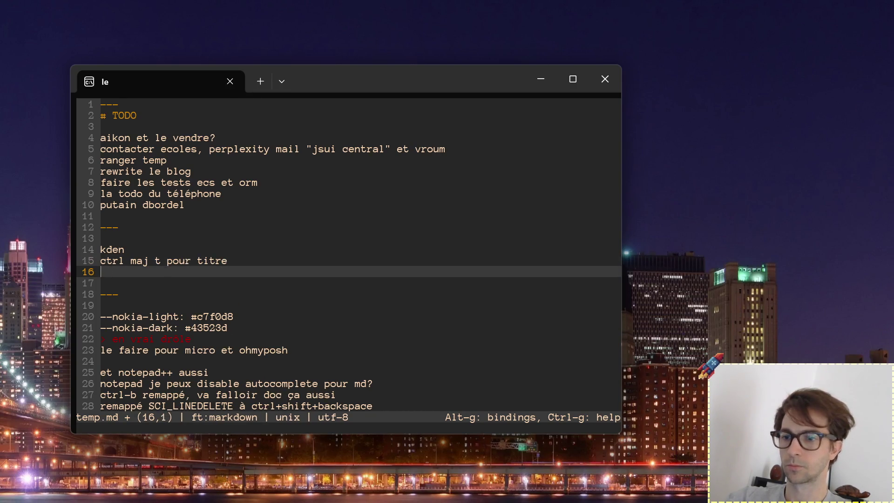
{"action": "type", "text": "(ou temp"}
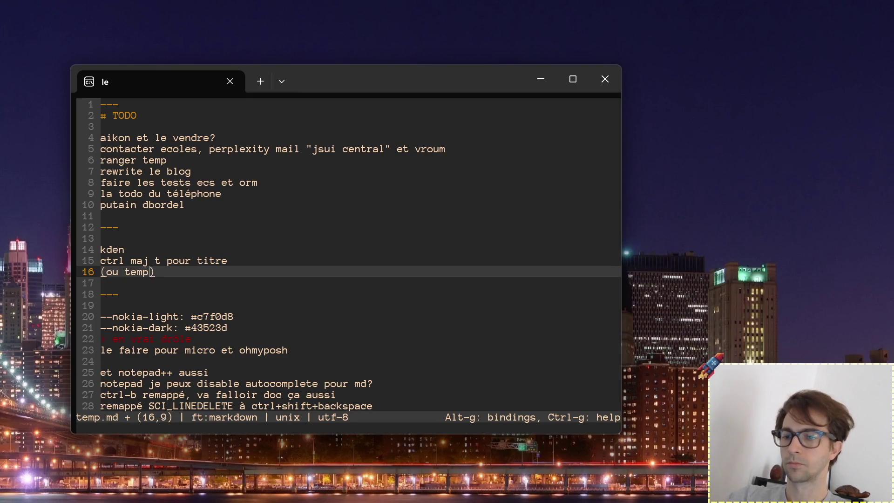
{"action": "type", "text": "late? "}
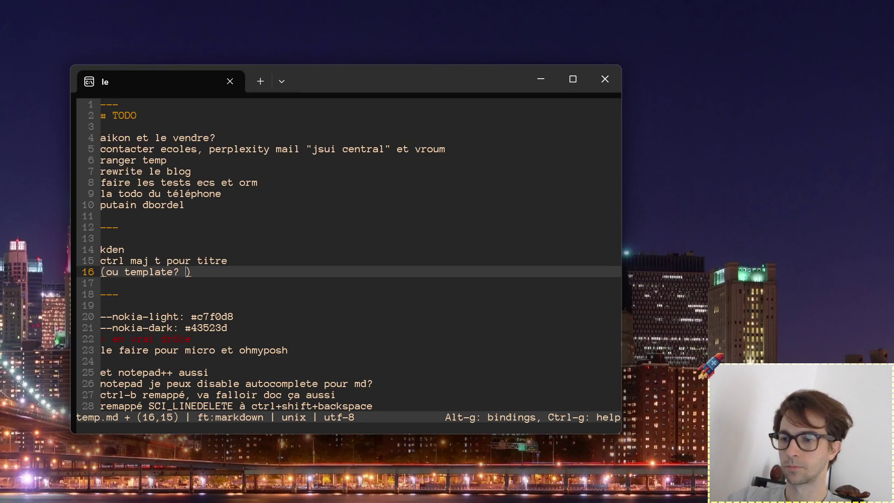
{"action": "type", "text": "pa sur e"}
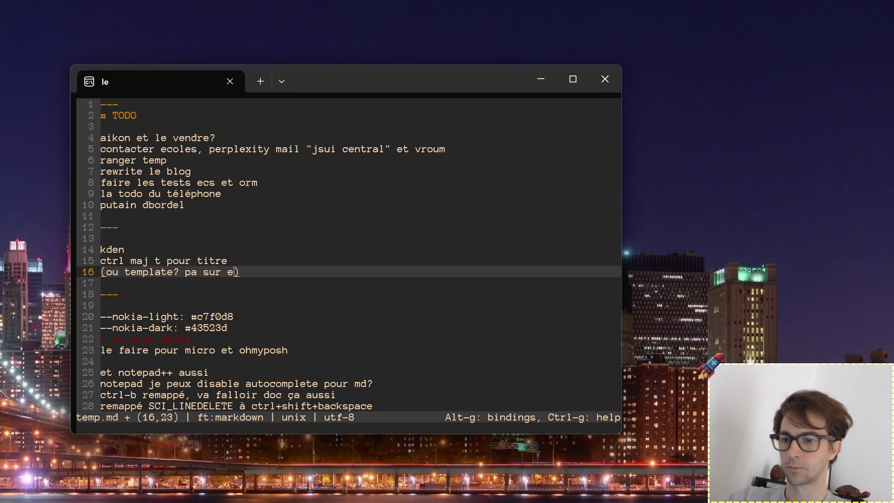
{"action": "key", "text": "BackSpace"}
{"action": "key", "text": "BackSpace"}
{"action": "key", "text": "BackSpace"}
{"action": "key", "text": "BackSpace"}
{"action": "key", "text": "BackSpace"}
{"action": "key", "text": "BackSpace"}
{"action": "type", "text": "s s"}
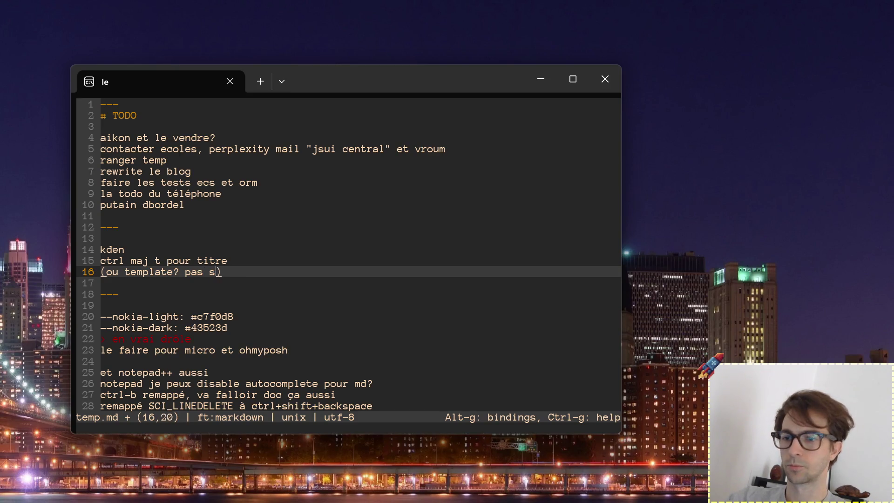
{"action": "type", "text": "ur encore"}
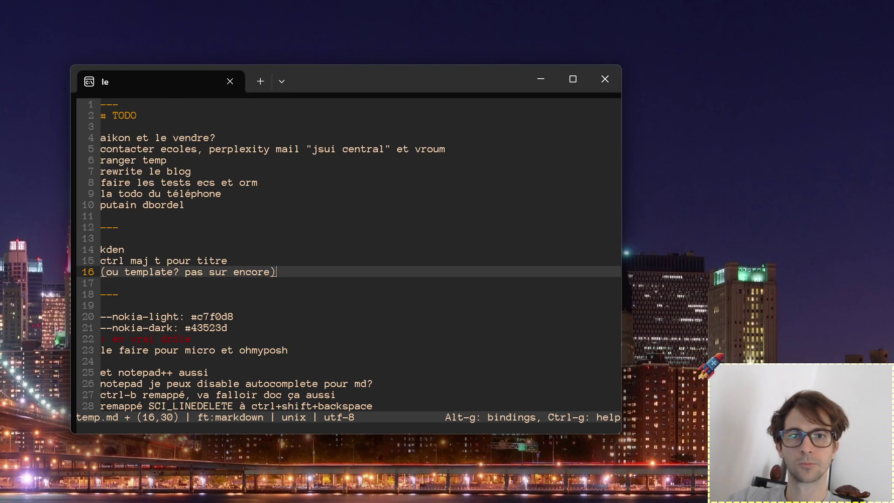
{"action": "key", "text": "Return"}
Add 'ctrl maj p pour ajouter une piste ?' and 'j'ai enlevé la normalisation, audio bon de base', then save
{"action": "type", "text": "c"}
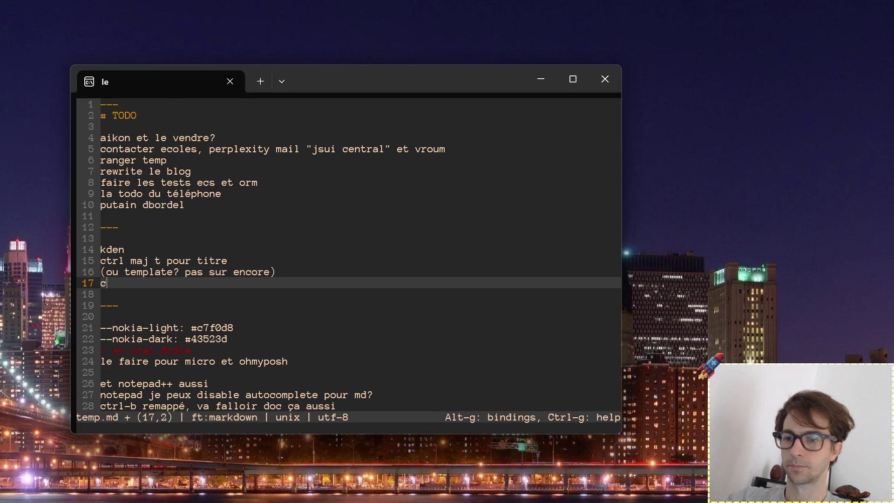
{"action": "type", "text": "trl maj p "}
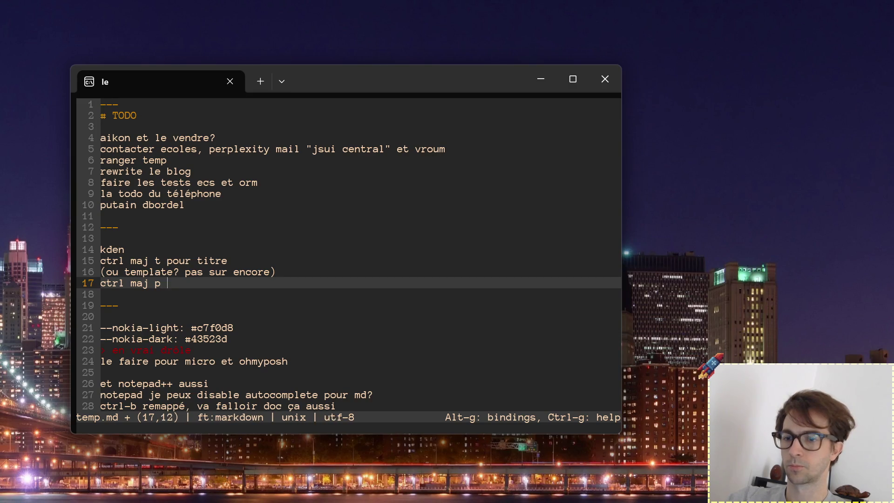
{"action": "type", "text": "our"}
{"action": "key", "text": "BackSpace"}
{"action": "key", "text": "BackSpace"}
{"action": "key", "text": "BackSpace"}
{"action": "key", "text": "BackSpace"}
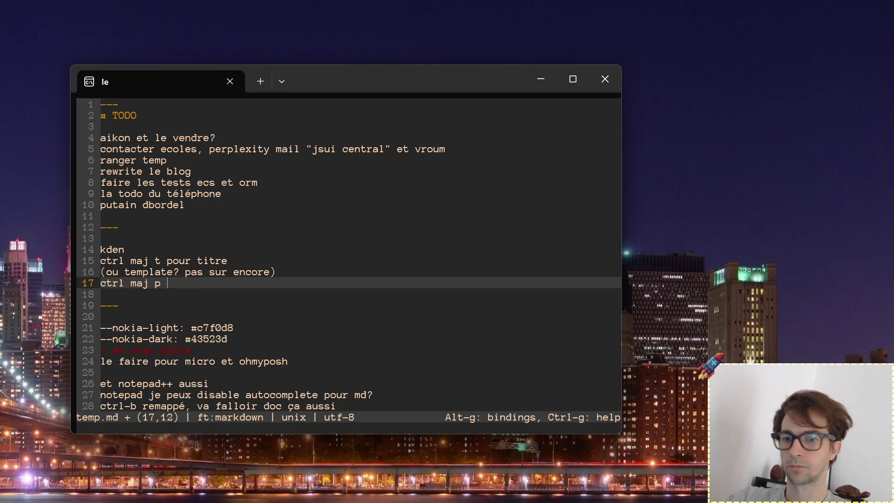
{"action": "type", "text": "pour ajouter u"}
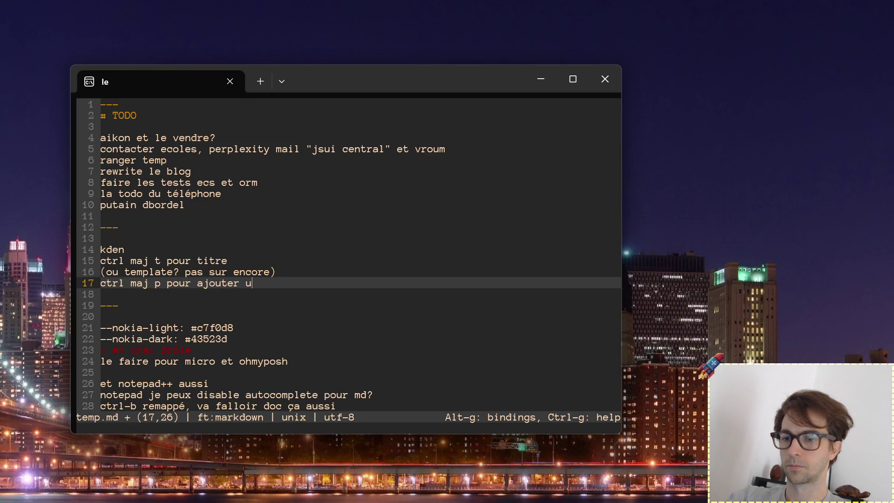
{"action": "type", "text": "ne piste ?"}
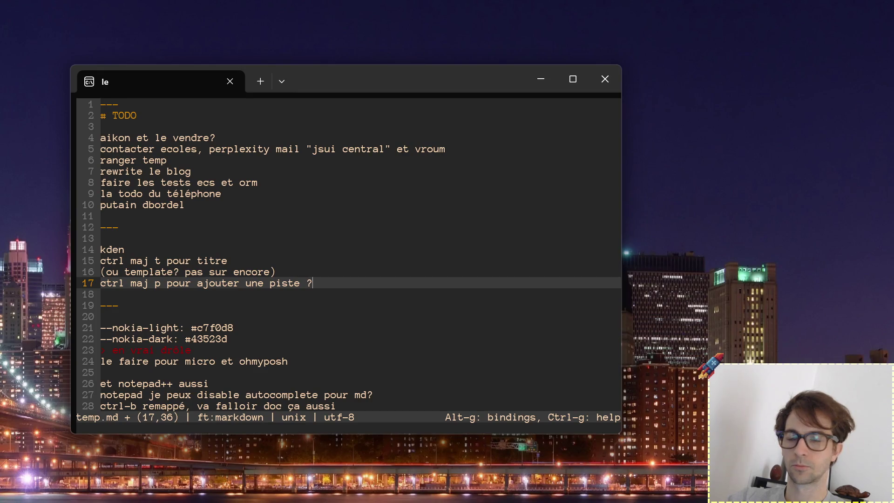
{"action": "key", "text": "Return"}
{"action": "type", "text": "j'ai"}
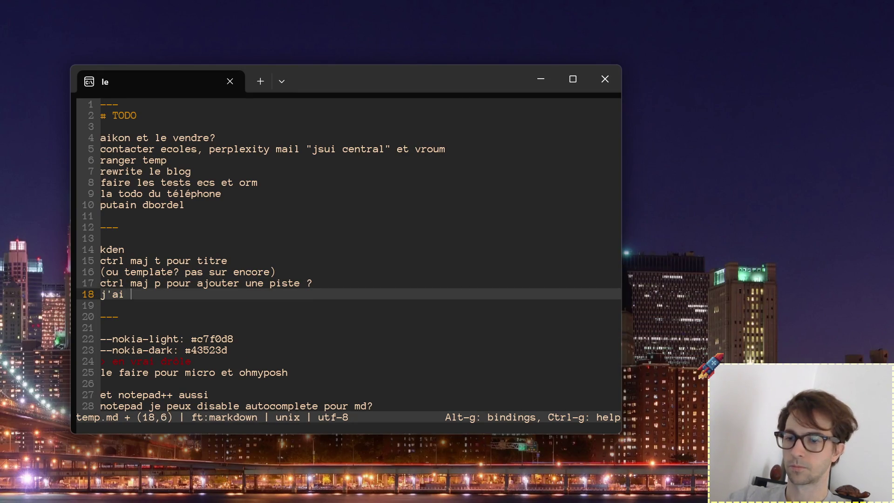
{"action": "type", "text": " enlevé la no"}
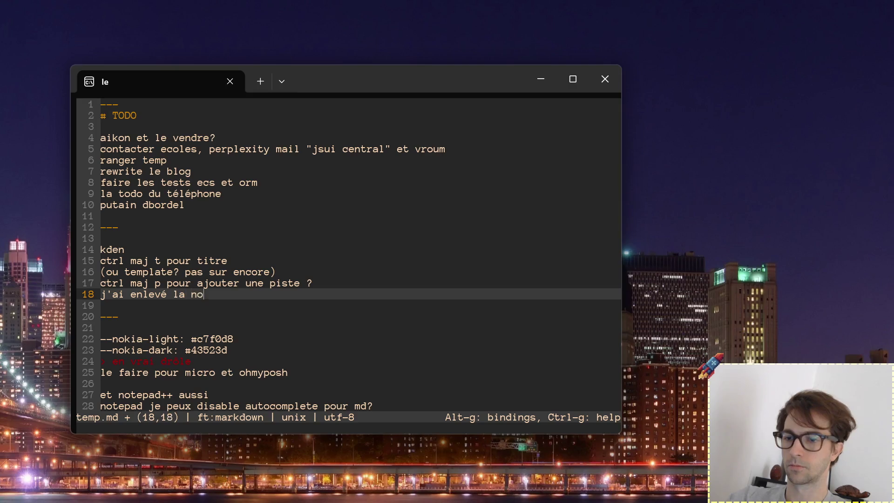
{"action": "type", "text": "rmalisation, "}
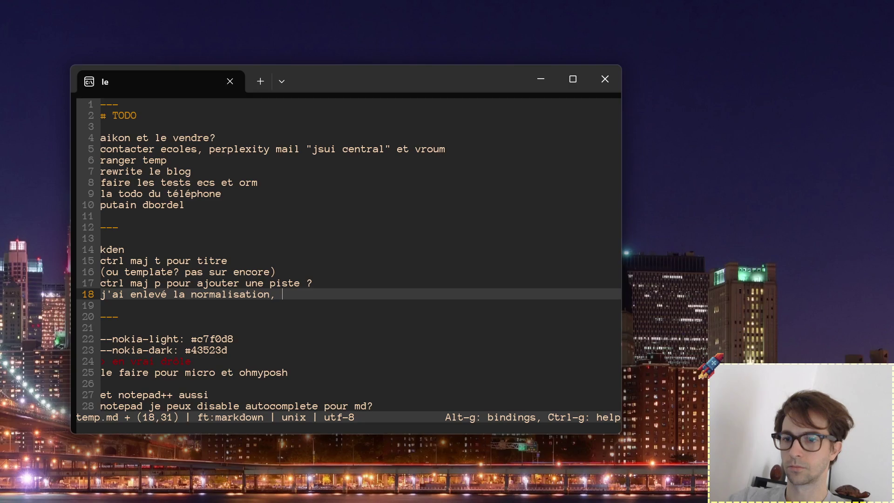
{"action": "type", "text": "audio b"}
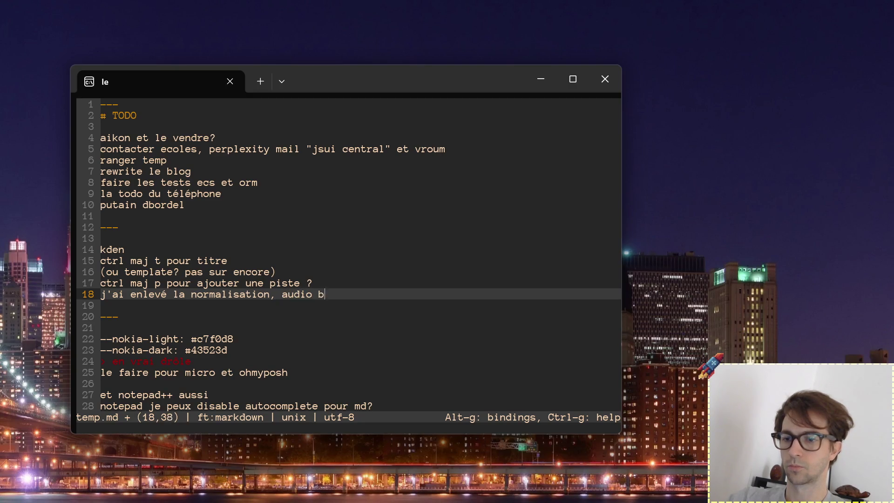
{"action": "type", "text": "on de base"}
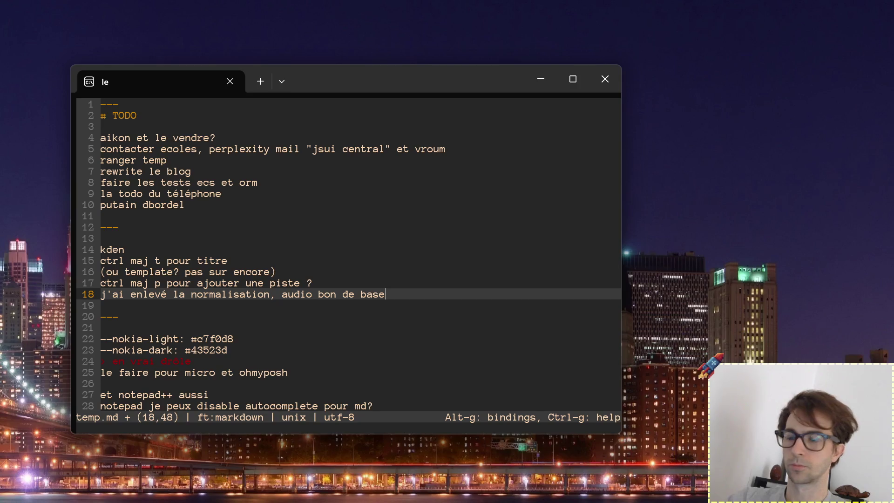
{"action": "key", "text": "ctrl+s"}
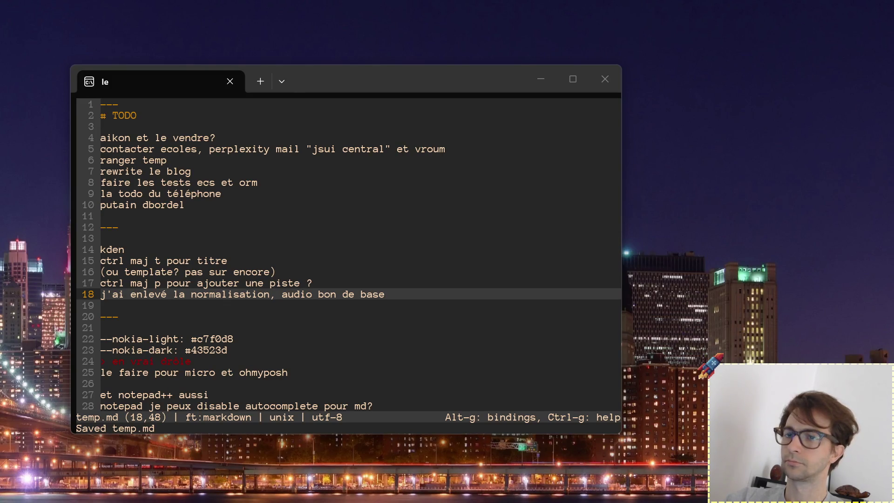
{"action": "left_click", "coordinate": [411, 295]}
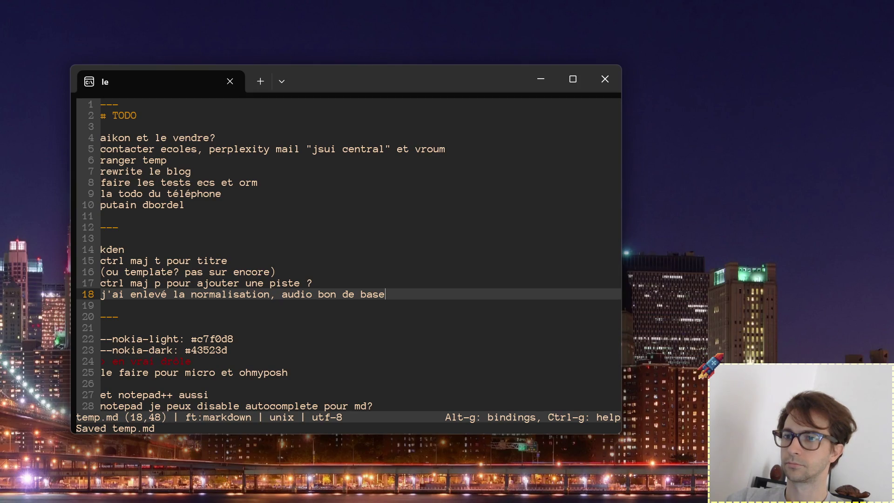
Leave the temp.md notes and return to the template_video project in Kdenlive
{"action": "key", "text": "ctrl+Left"}
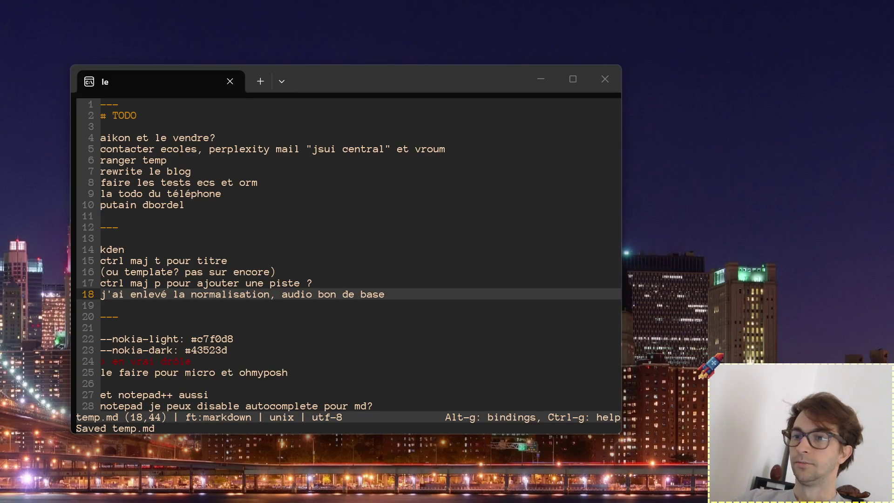
{"action": "key", "text": "alt+Tab"}
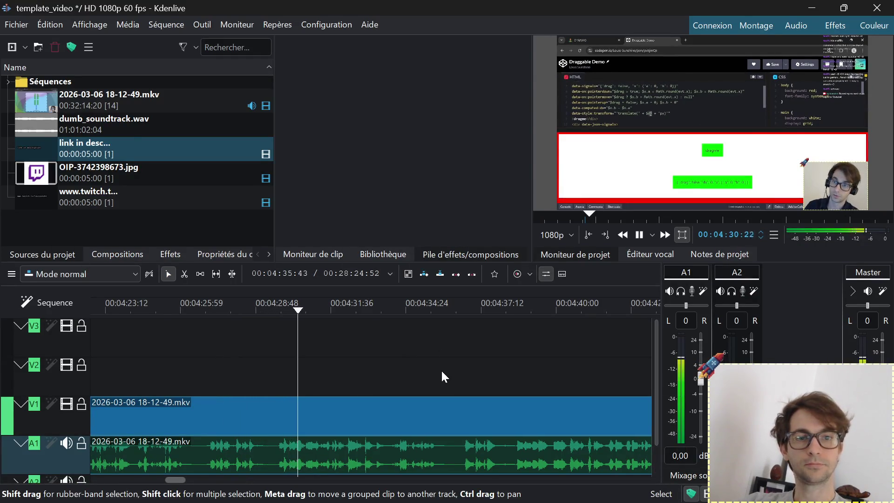
{"action": "scroll", "coordinate": [350, 371], "scroll_direction": "down", "scroll_amount": 2}
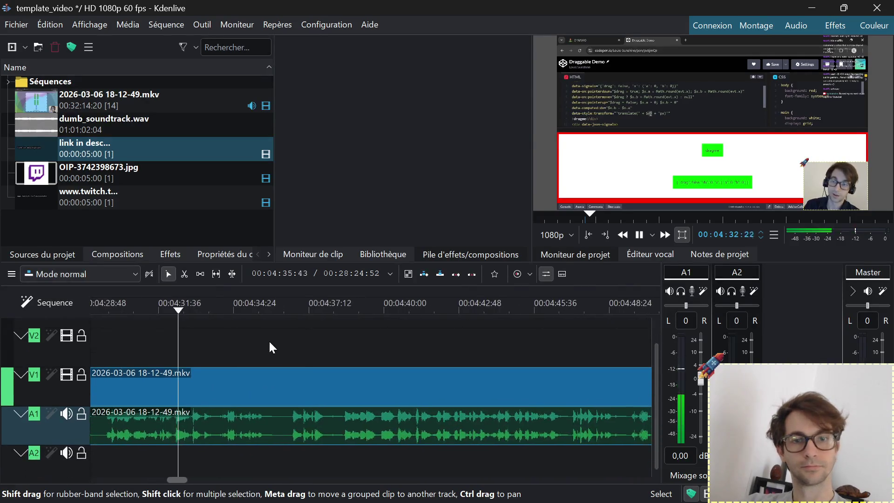
{"action": "scroll", "coordinate": [247, 340], "scroll_direction": "right", "scroll_amount": 2}
{"action": "scroll", "coordinate": [210, 338], "scroll_direction": "right", "scroll_amount": 2}
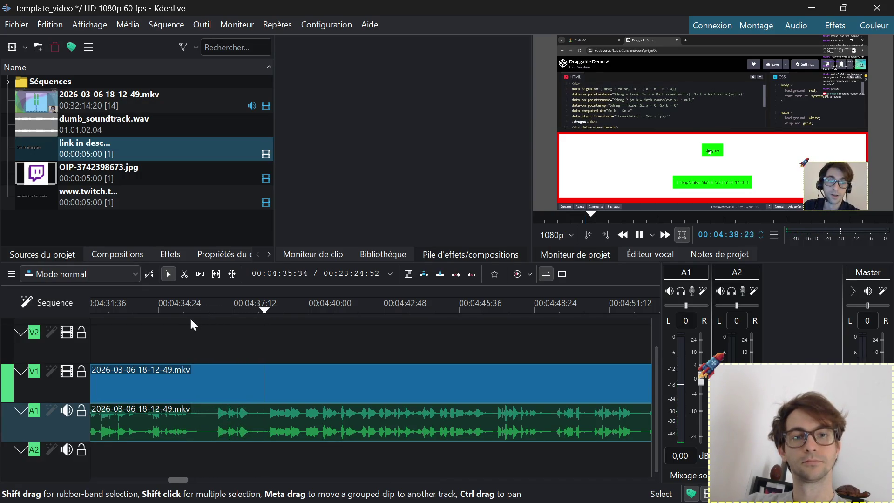
{"action": "scroll", "coordinate": [483, 337], "scroll_direction": "right", "scroll_amount": 5}
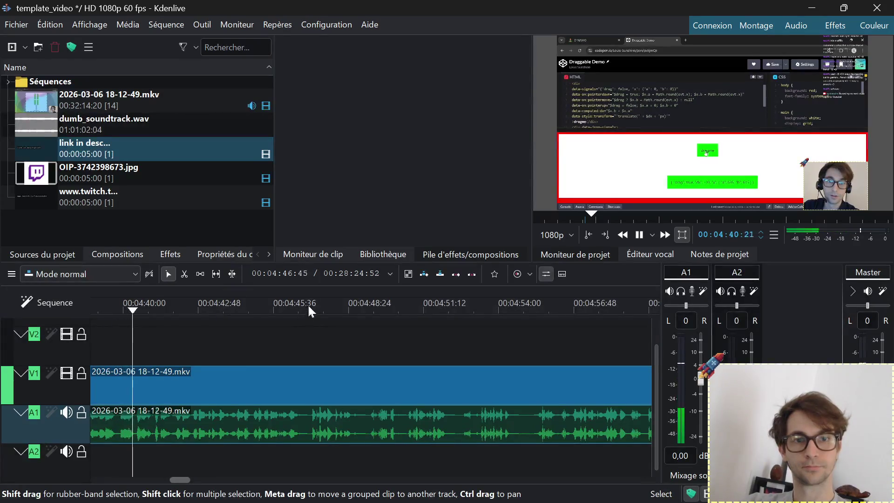
{"action": "left_click", "coordinate": [322, 303]}
{"action": "key", "text": "space"}
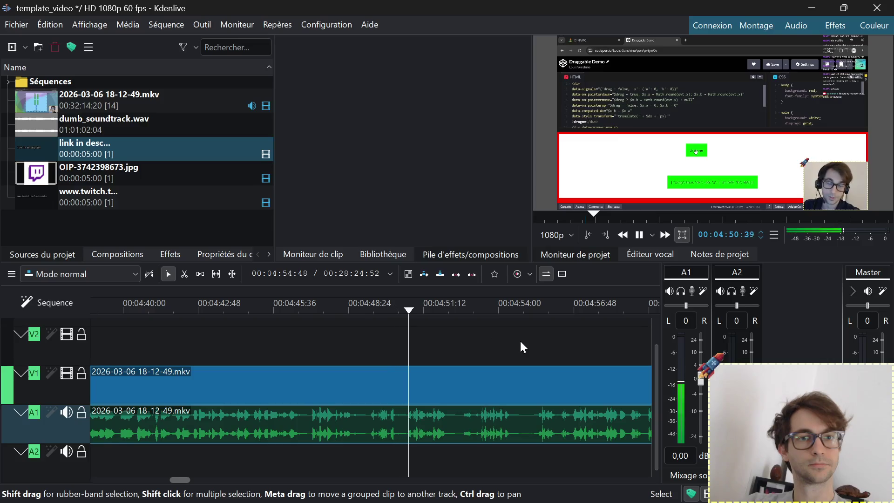
{"action": "scroll", "coordinate": [511, 342], "scroll_direction": "right", "scroll_amount": 5}
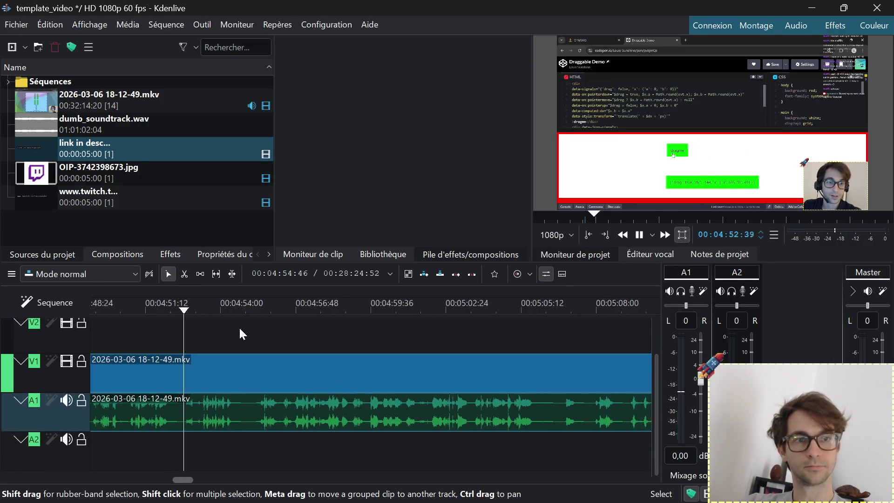
{"action": "scroll", "coordinate": [239, 326], "scroll_direction": "right", "scroll_amount": 2}
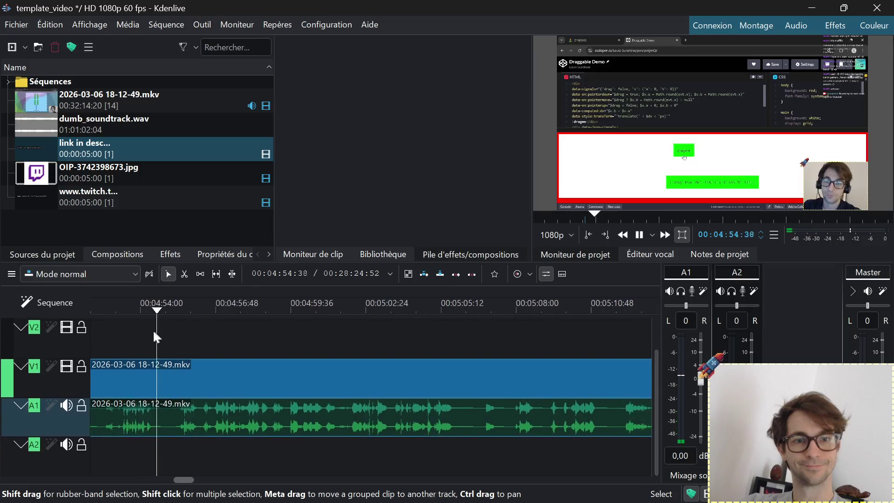
{"action": "left_click", "coordinate": [403, 307]}
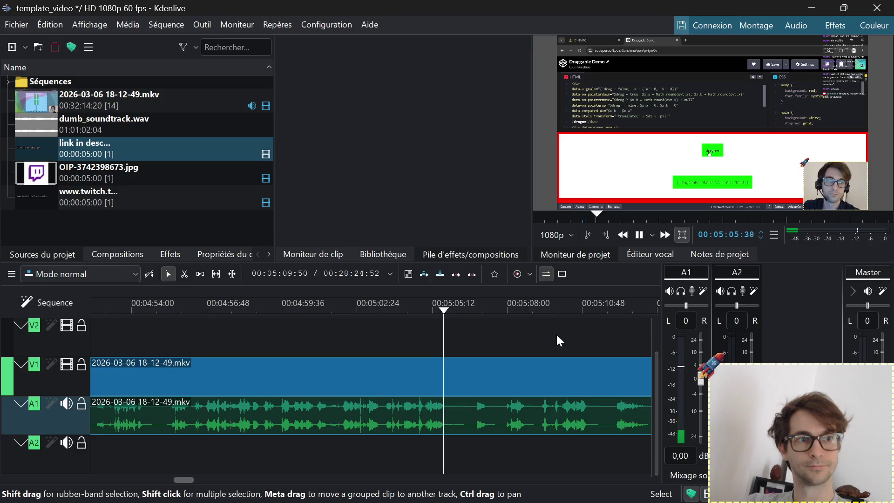
{"action": "left_click_drag", "start_coordinate": [558, 331], "coordinate": [351, 321]}
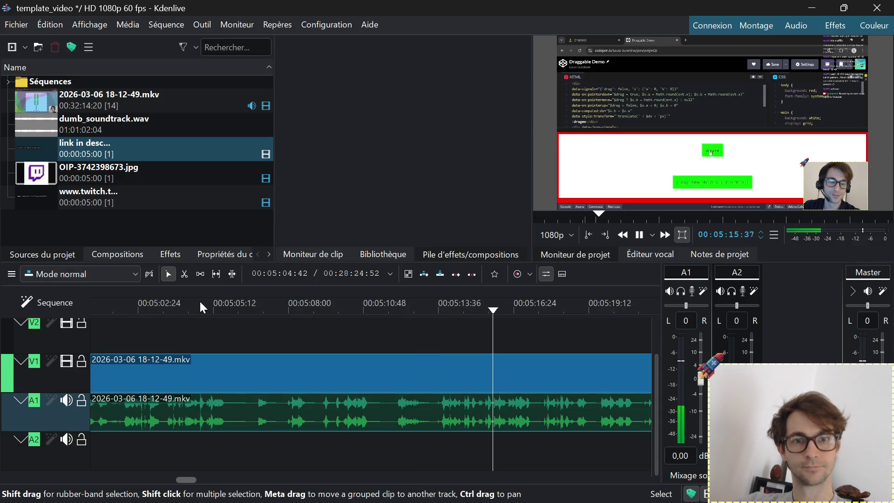
{"action": "left_click", "coordinate": [170, 306]}
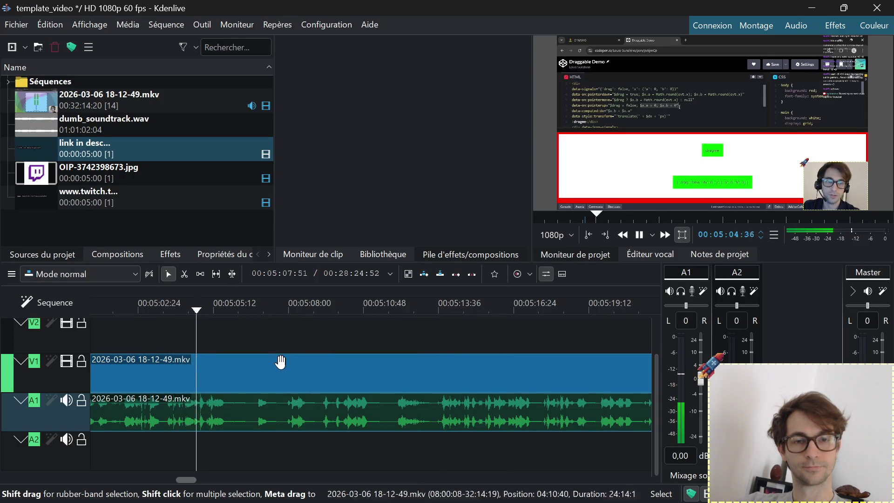
Razor the V1/A1 recording twice just after 05:05 and ripple-delete the piece between
{"action": "key", "text": "x"}
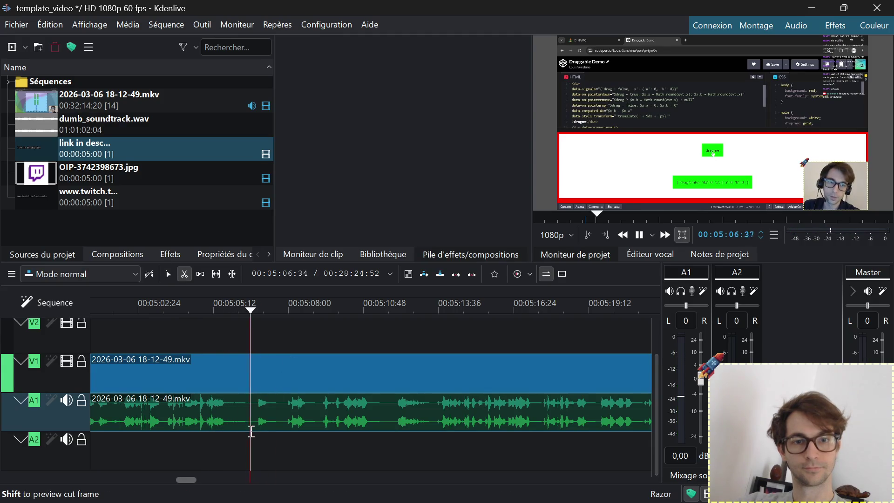
{"action": "left_click", "coordinate": [244, 425]}
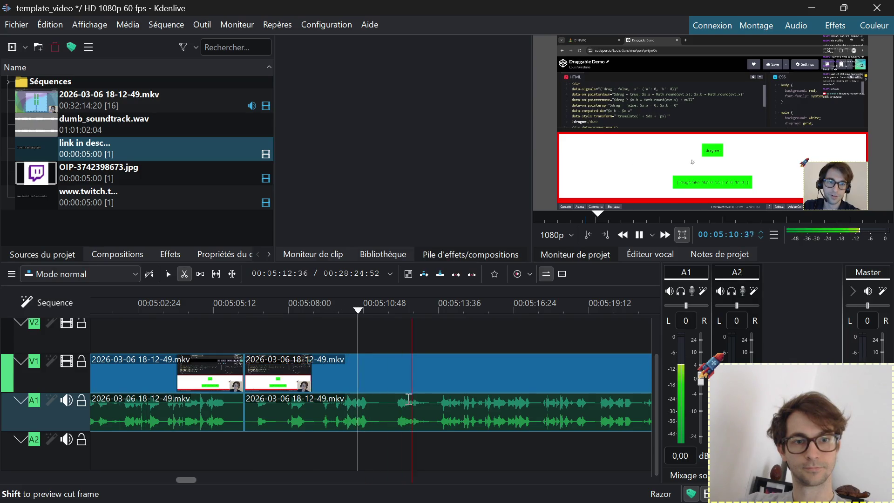
{"action": "left_click", "coordinate": [342, 426]}
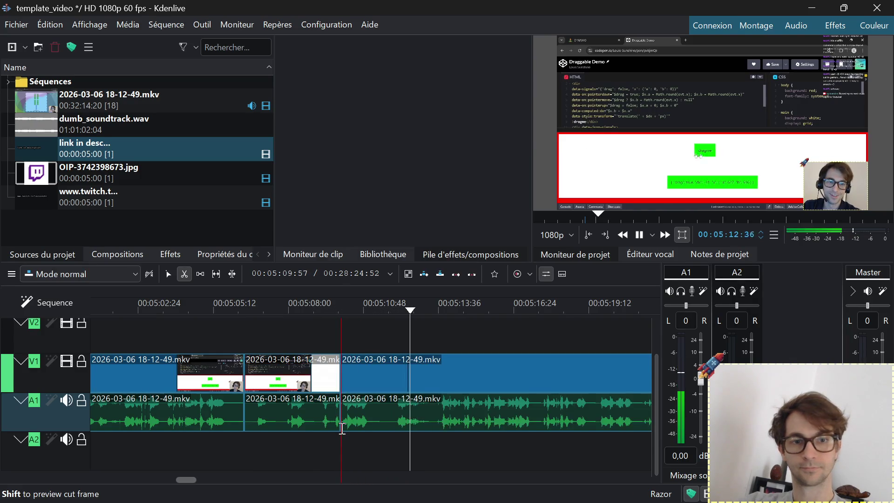
{"action": "key", "text": "s"}
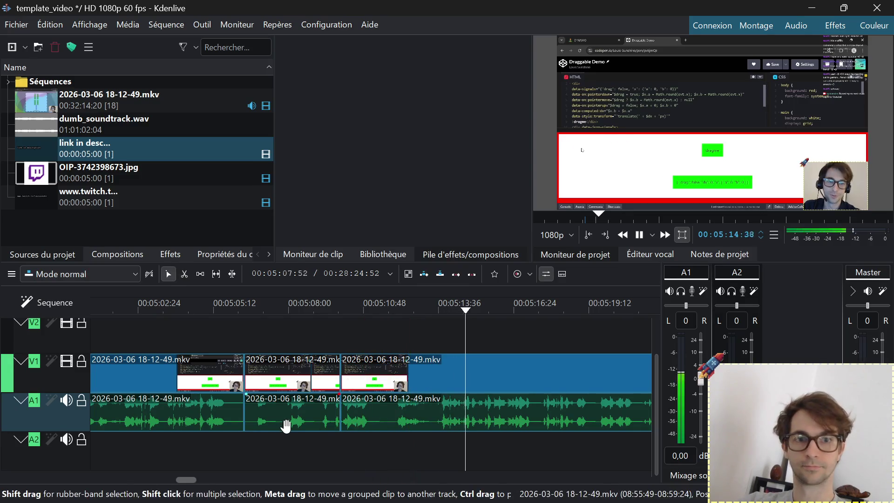
{"action": "left_click", "coordinate": [286, 425]}
{"action": "key", "text": "shift+Delete"}
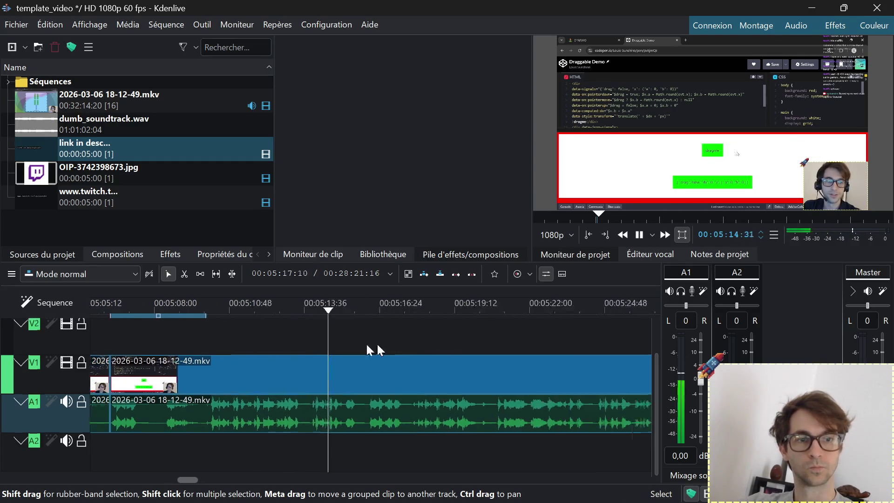
Cut out the short piece near 05:27 between two razor cuts, leaving a 28:19:39 timeline
{"action": "left_click_drag", "start_coordinate": [572, 352], "coordinate": [170, 349]}
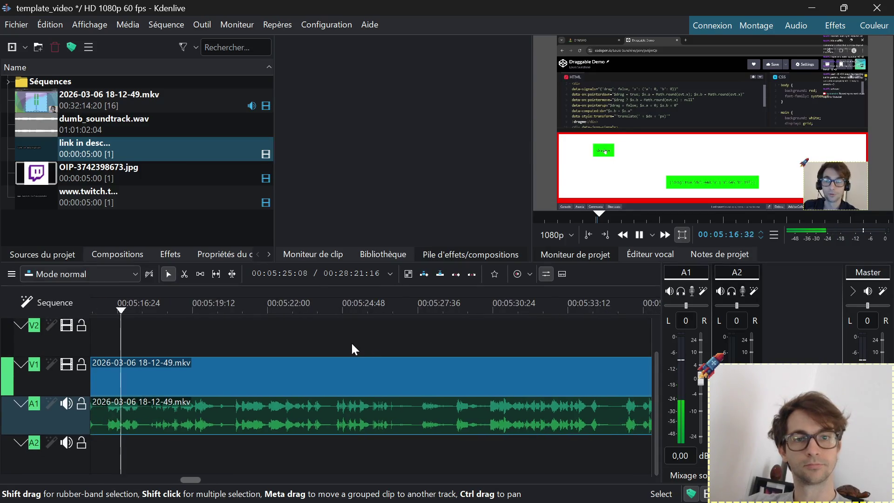
{"action": "left_click", "coordinate": [401, 310]}
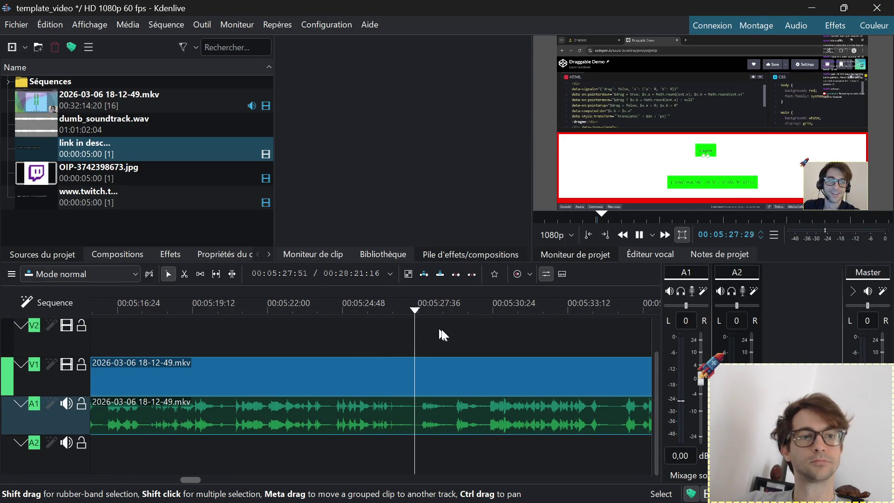
{"action": "left_click", "coordinate": [357, 308]}
{"action": "key", "text": "space"}
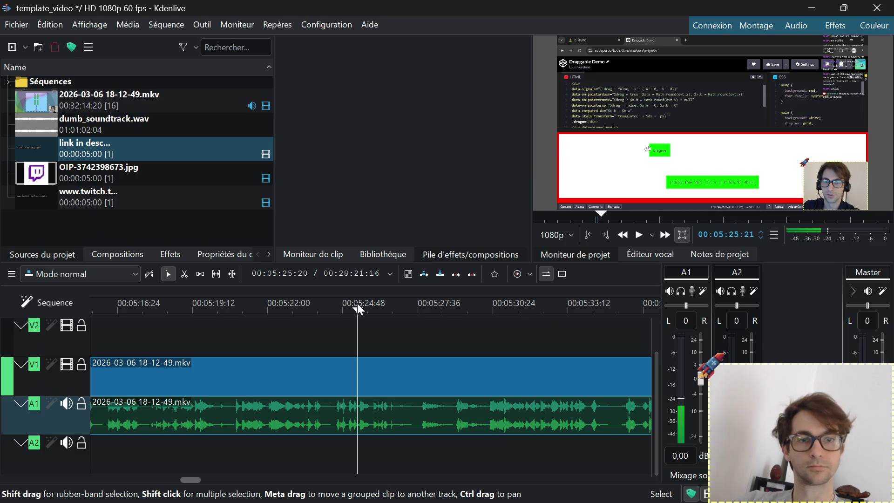
{"action": "key", "text": "x"}
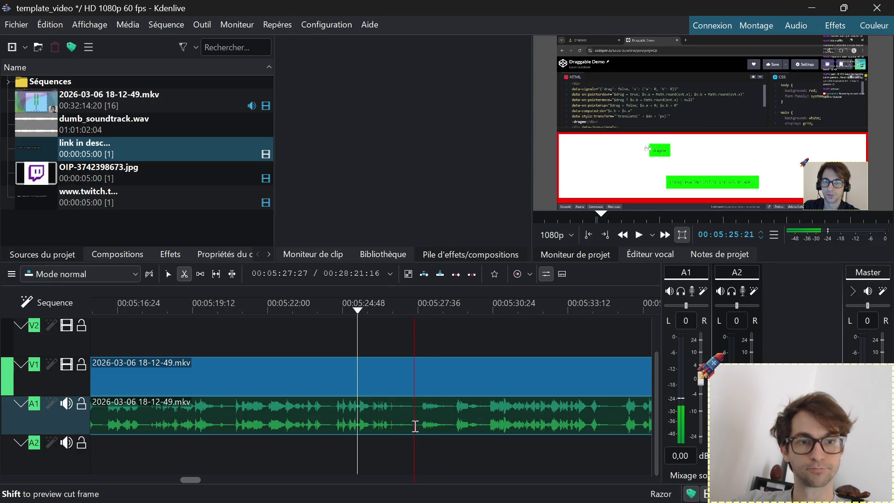
{"action": "left_click", "coordinate": [411, 424]}
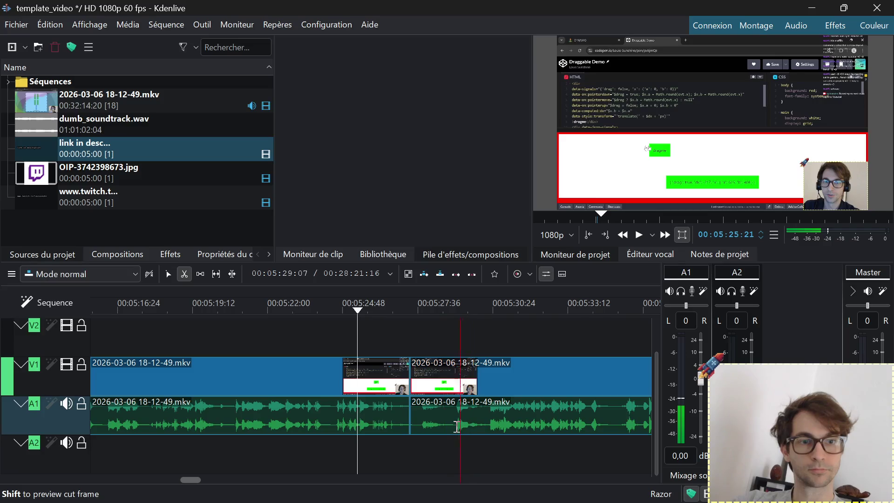
{"action": "left_click", "coordinate": [454, 425]}
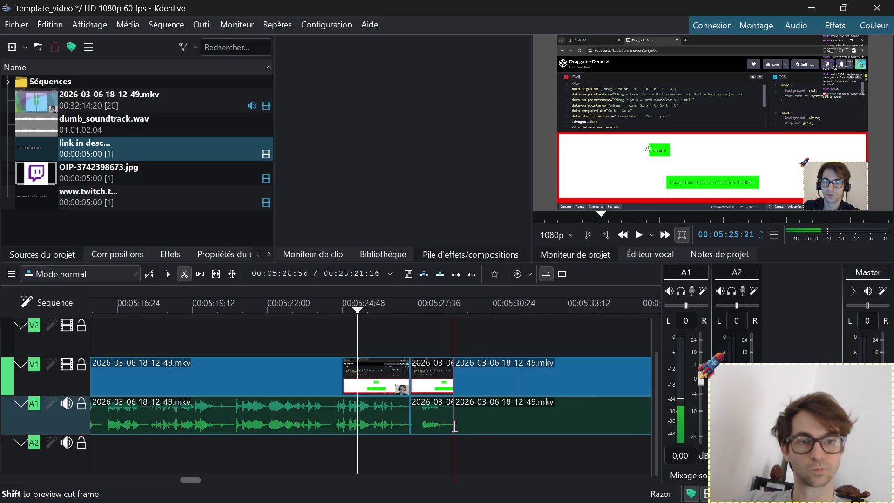
{"action": "key", "text": "s"}
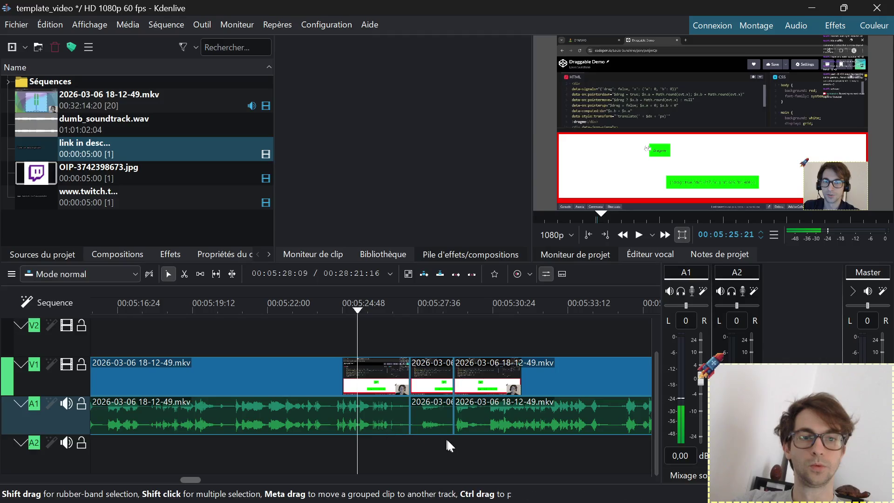
{"action": "left_click", "coordinate": [431, 424]}
{"action": "key", "text": "Delete"}
{"action": "key", "text": "space"}
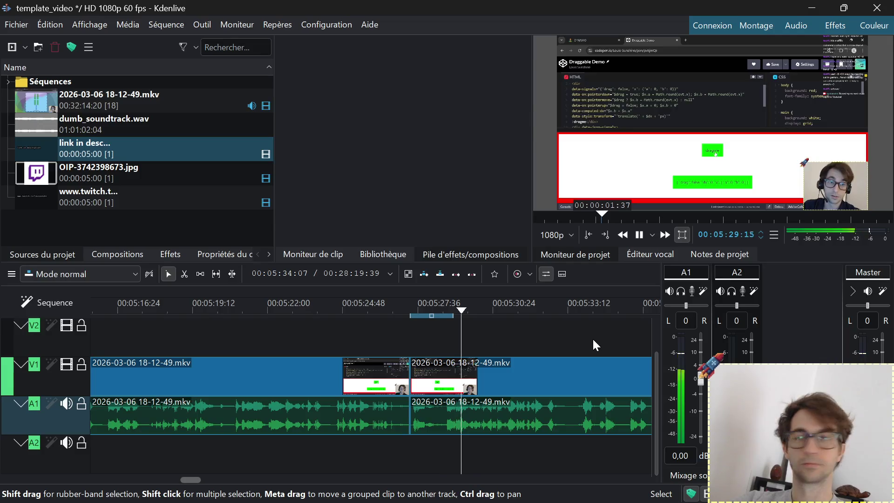
{"action": "mouse_move", "coordinate": [592, 340]}
{"action": "left_mouse_down", "text": "ctrl"}
{"action": "mouse_move", "coordinate": [312, 346]}
{"action": "mouse_move", "coordinate": [215, 364]}
{"action": "left_mouse_up", "text": "ctrl"}
{"action": "left_click_drag", "start_coordinate": [434, 362], "coordinate": [267, 355], "text": "ctrl"}
{"action": "left_click_drag", "start_coordinate": [433, 351], "coordinate": [340, 335], "text": "ctrl"}
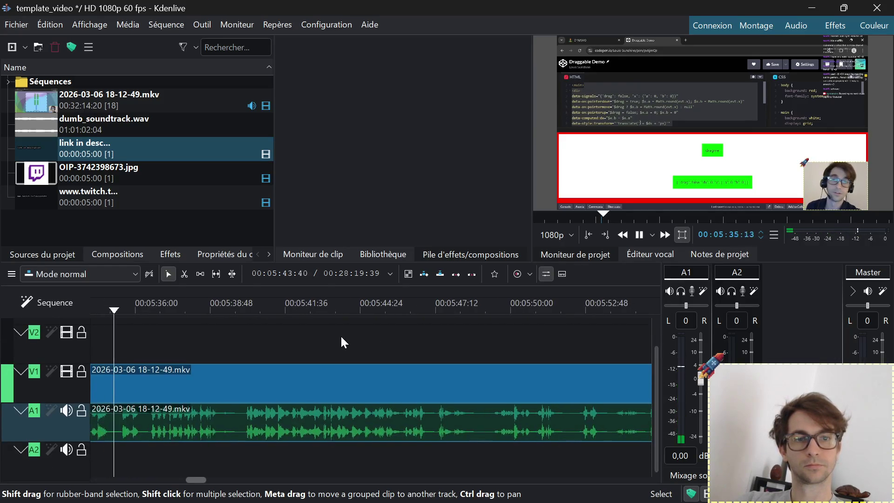
{"action": "left_click", "coordinate": [446, 303]}
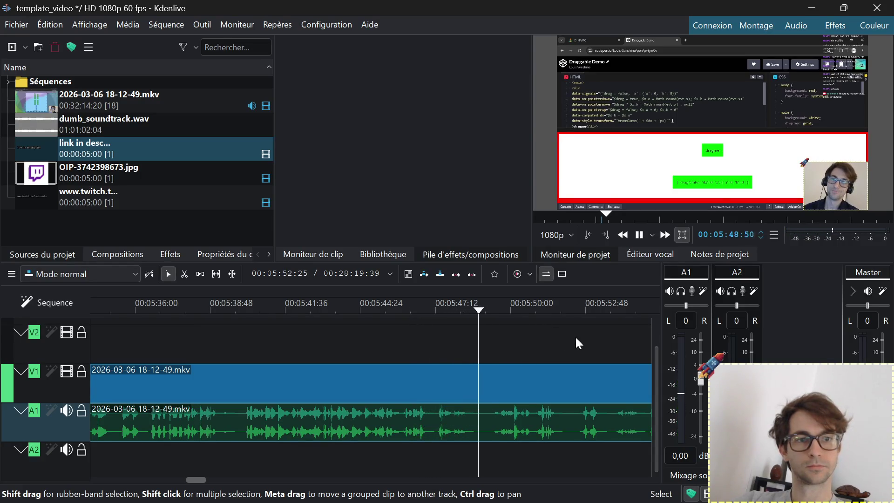
{"action": "mouse_move", "coordinate": [598, 340]}
{"action": "left_mouse_down", "text": "ctrl"}
{"action": "mouse_move", "coordinate": [328, 346]}
{"action": "mouse_move", "coordinate": [204, 314]}
{"action": "left_mouse_up", "text": "ctrl"}
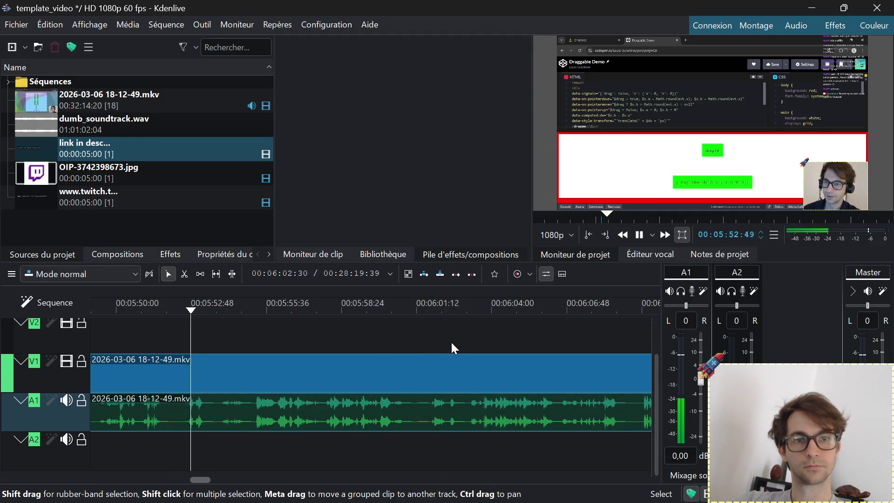
{"action": "scroll", "coordinate": [450, 341], "scroll_direction": "down", "scroll_amount": 2}
{"action": "scroll", "coordinate": [358, 341], "scroll_direction": "down", "scroll_amount": 1}
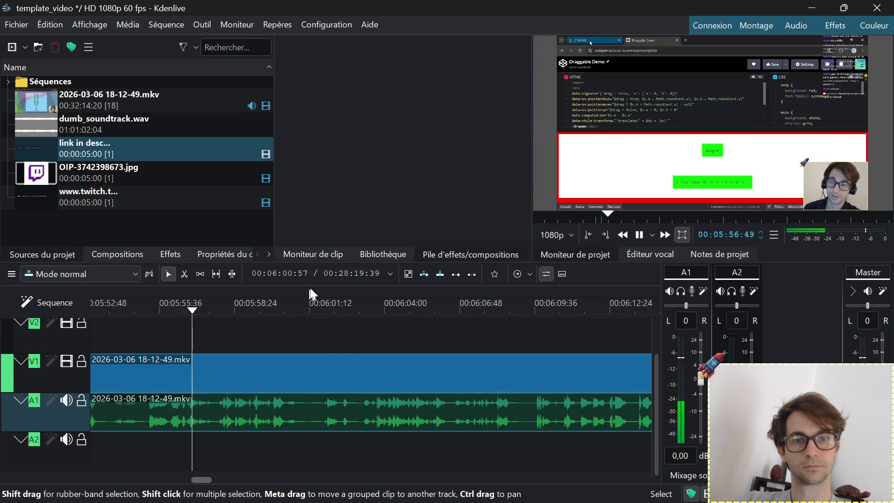
{"action": "key", "text": "space"}
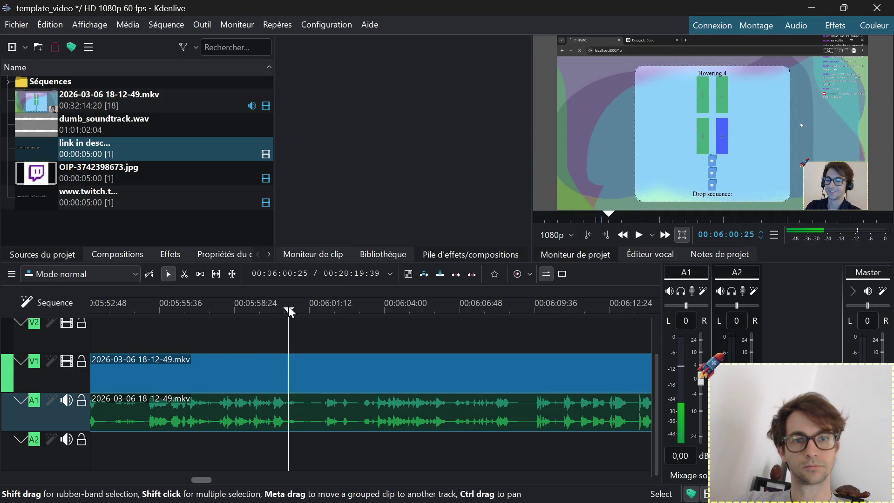
{"action": "left_click", "coordinate": [288, 305]}
{"action": "key", "text": "space"}
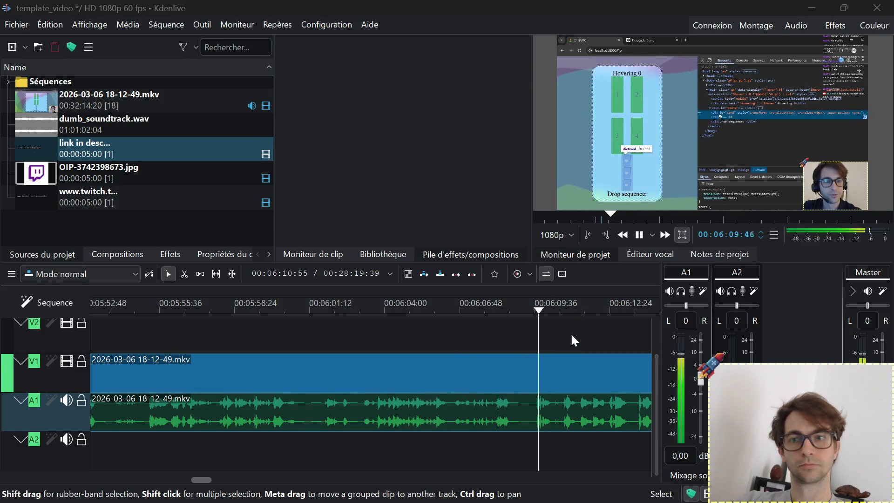
{"action": "left_click_drag", "start_coordinate": [590, 332], "coordinate": [193, 314]}
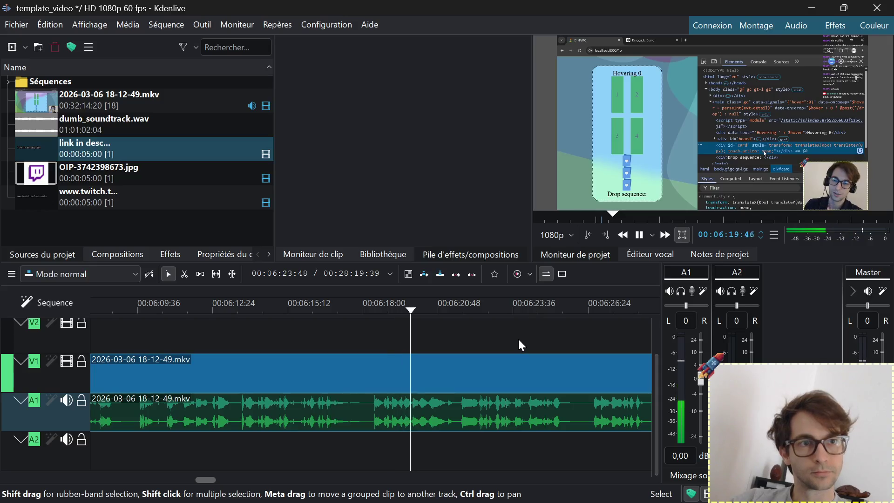
{"action": "scroll", "coordinate": [334, 337], "scroll_direction": "down", "scroll_amount": 2}
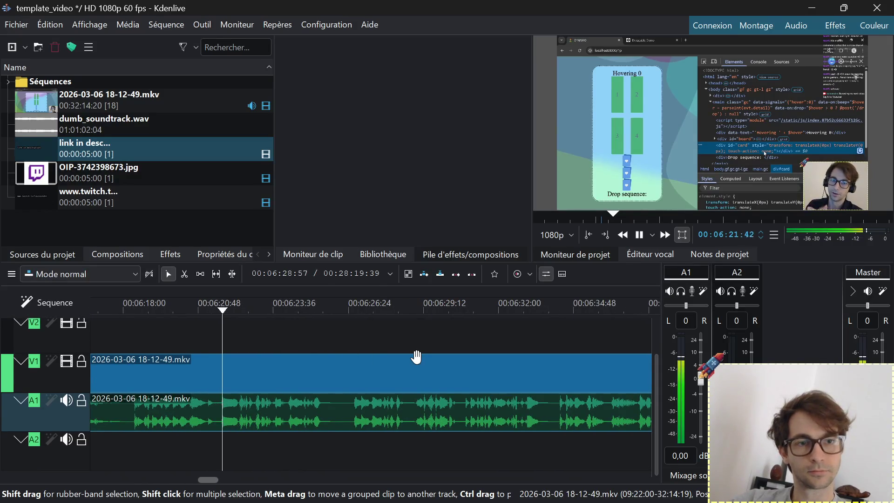
{"action": "scroll", "coordinate": [416, 357], "scroll_direction": "up", "scroll_amount": 2}
{"action": "left_click", "coordinate": [557, 303]}
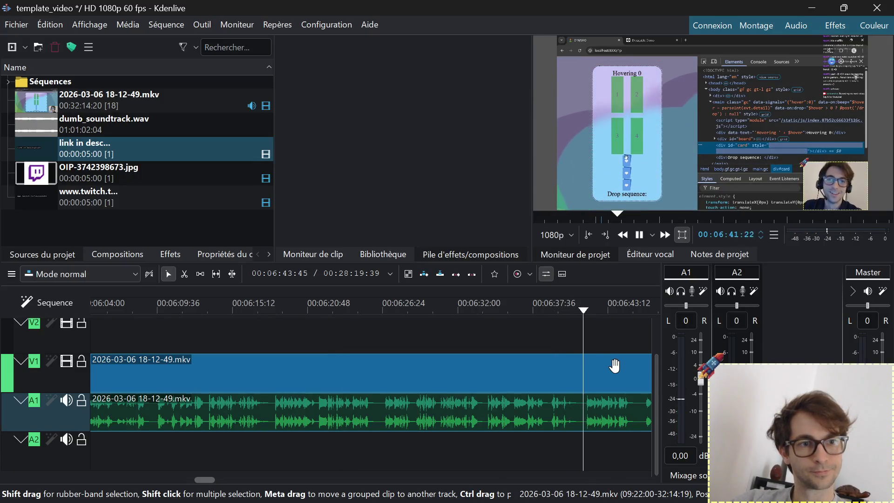
Play the recording from about 07:05 and again from 07:27 to spot the stretch to cut
{"action": "left_click_drag", "start_coordinate": [619, 337], "coordinate": [217, 311], "text": "ctrl"}
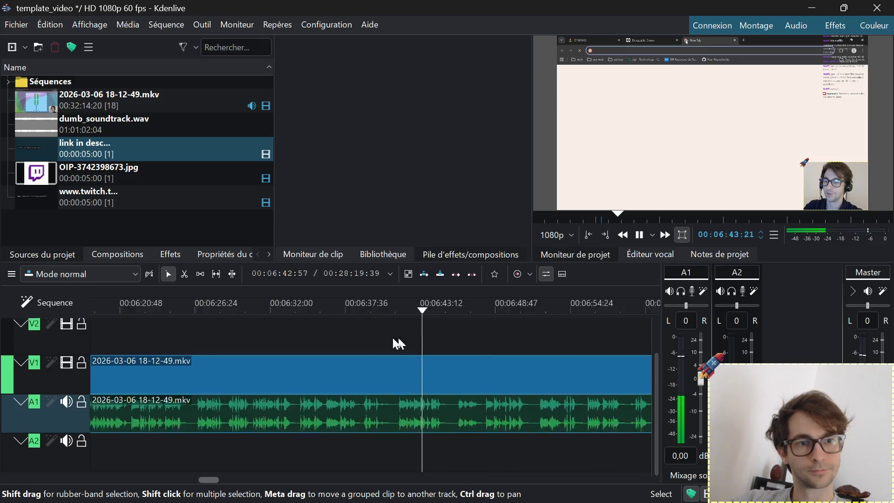
{"action": "left_click", "coordinate": [512, 312]}
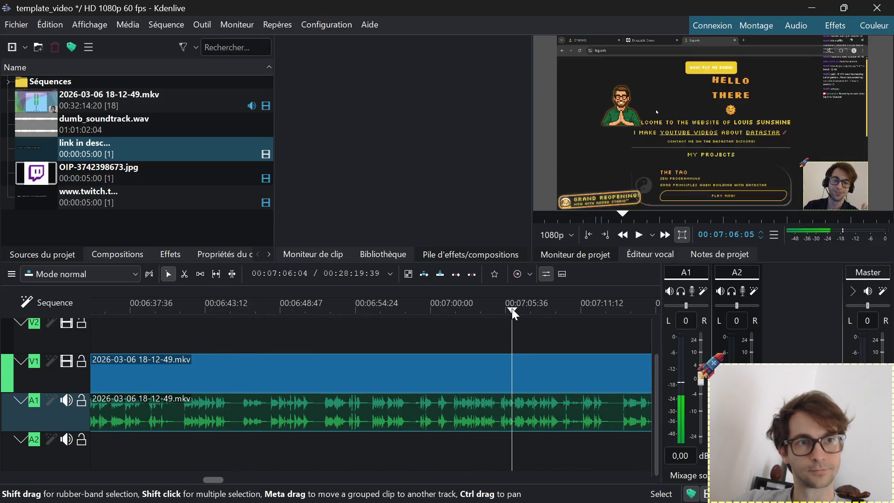
{"action": "left_click_drag", "start_coordinate": [614, 334], "coordinate": [269, 300], "text": "ctrl"}
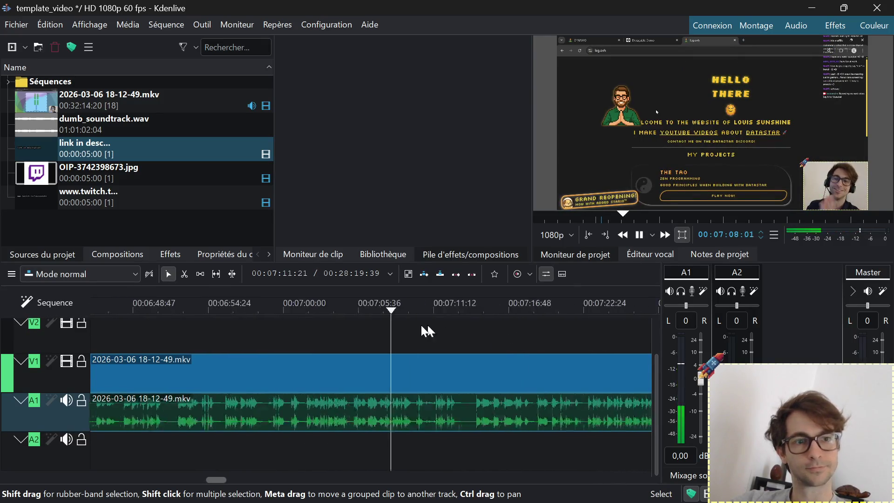
{"action": "left_click", "coordinate": [398, 303]}
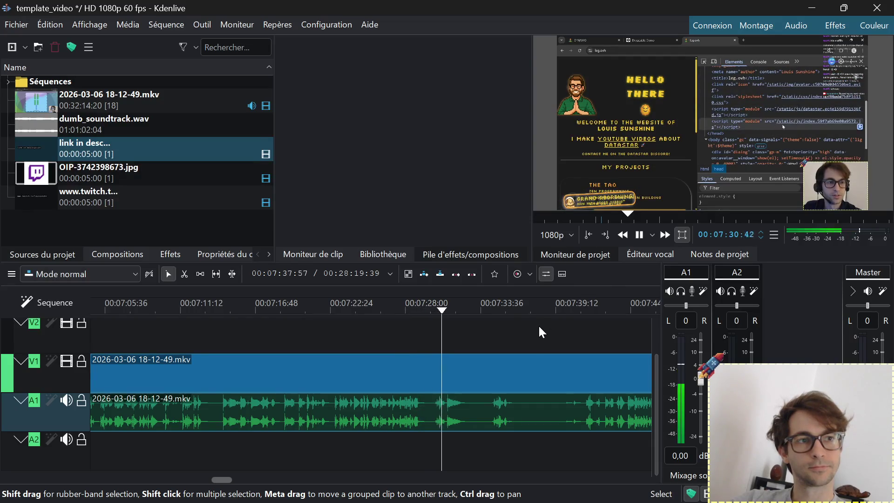
{"action": "left_click", "coordinate": [403, 303]}
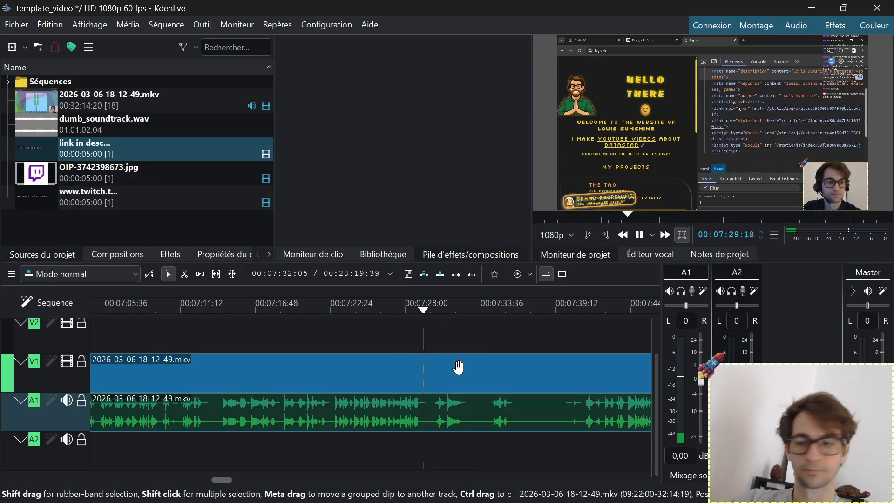
{"action": "key", "text": "x"}
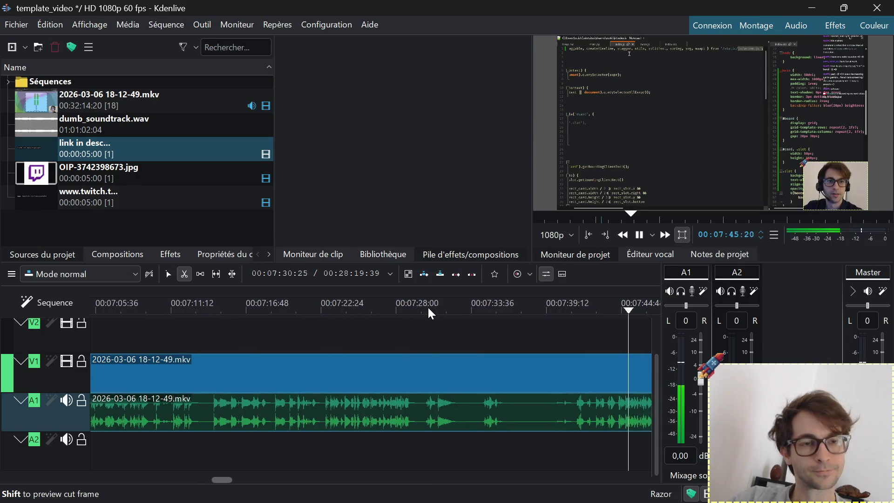
Razor the clip at about 07:28 and 07:37 and ripple-delete the middle piece
{"action": "left_click", "coordinate": [370, 307]}
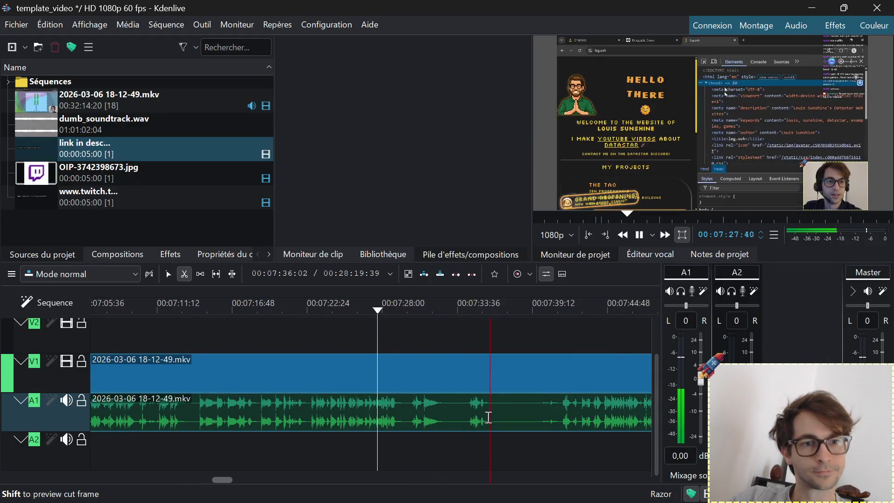
{"action": "left_click", "coordinate": [443, 410]}
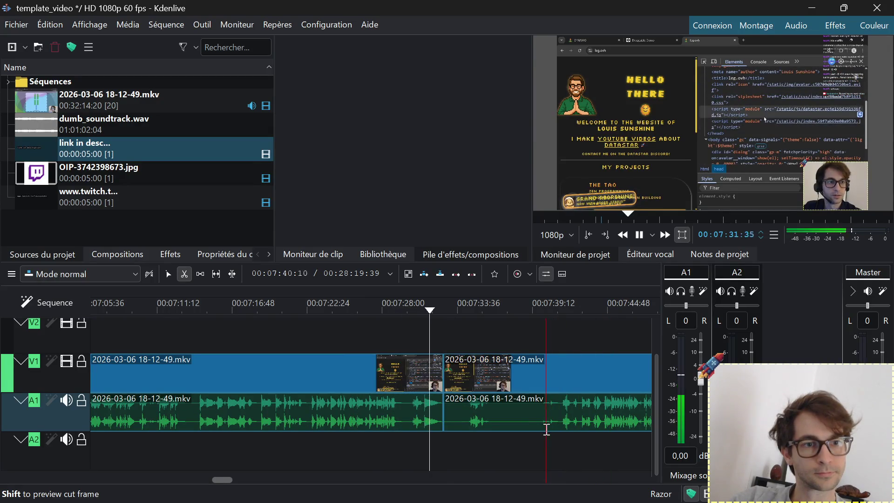
{"action": "left_click", "coordinate": [558, 424]}
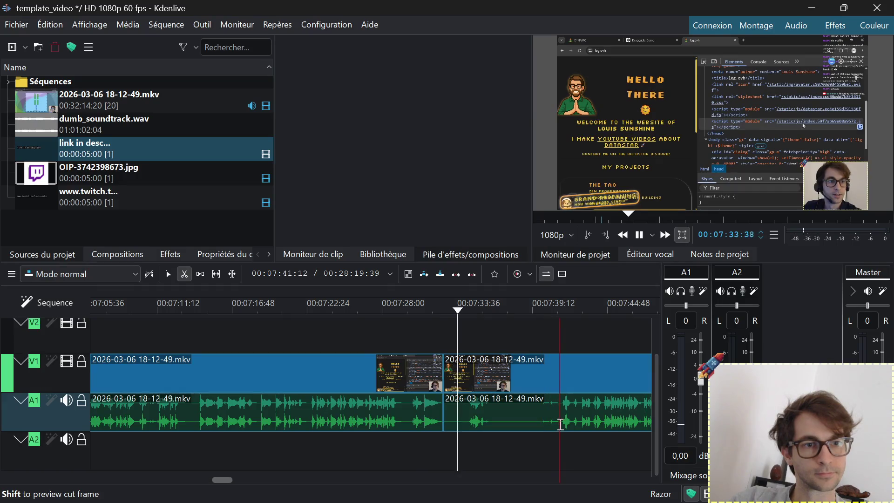
{"action": "key", "text": "space"}
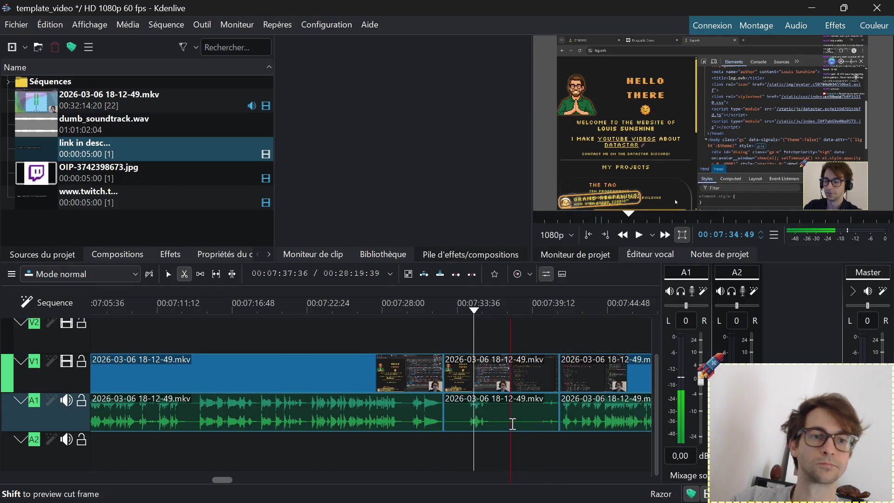
{"action": "key", "text": "s"}
{"action": "left_click", "coordinate": [510, 423]}
{"action": "key", "text": "shift+Delete"}
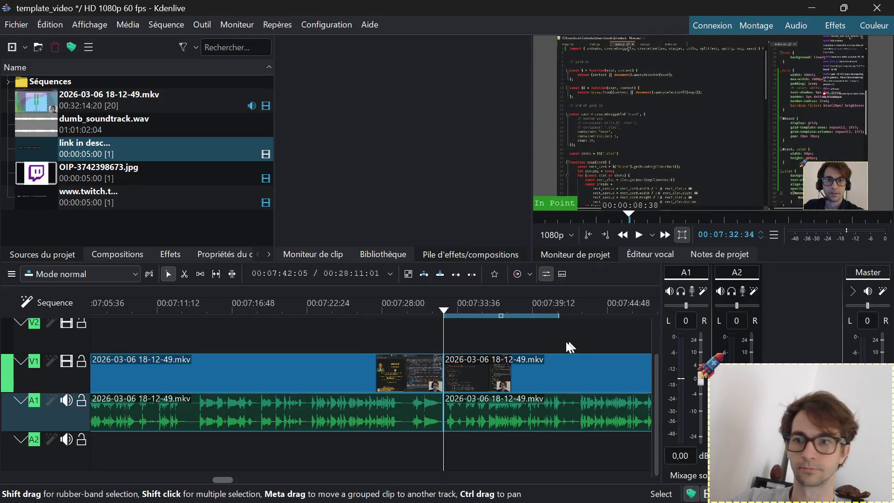
{"action": "left_click_drag", "start_coordinate": [566, 341], "coordinate": [184, 331]}
Play through the recording from about 07:51 and then 08:14, looking for unwanted footage
{"action": "left_click", "coordinate": [312, 304]}
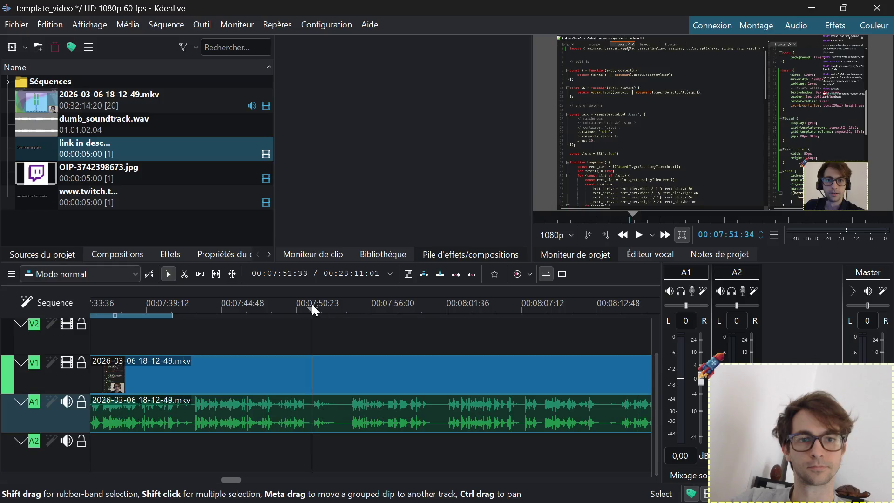
{"action": "key", "text": "space"}
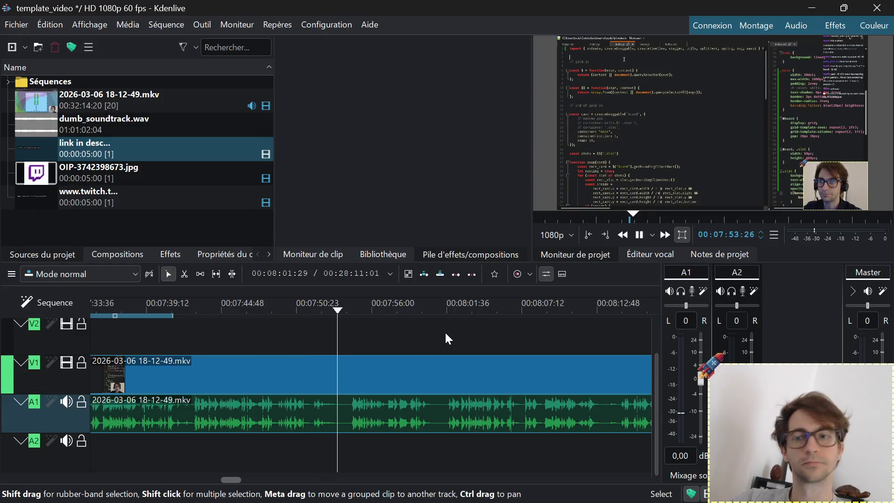
{"action": "left_click_drag", "start_coordinate": [445, 331], "coordinate": [285, 325]}
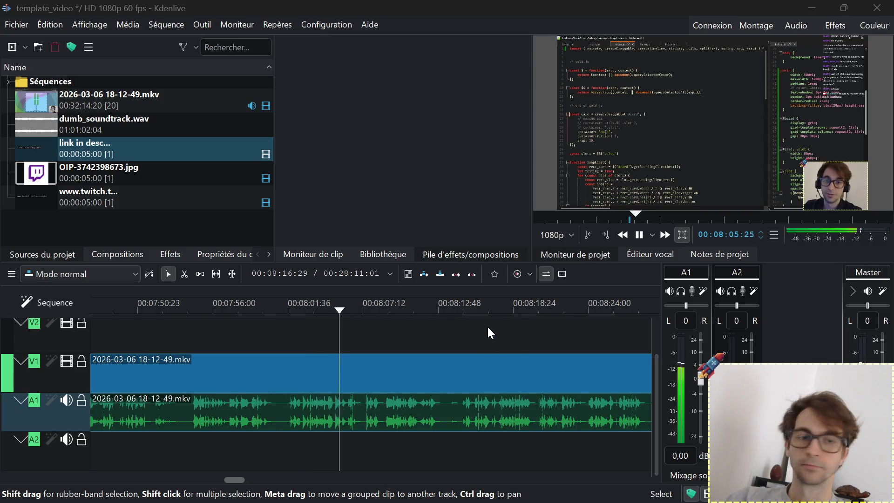
{"action": "scroll", "coordinate": [456, 339], "scroll_direction": "down", "scroll_amount": 5}
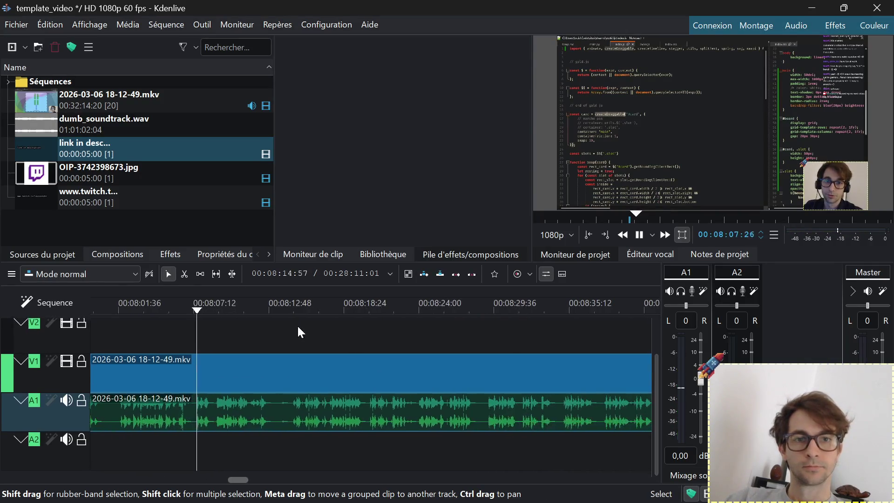
{"action": "left_click", "coordinate": [222, 307]}
{"action": "key", "text": "space"}
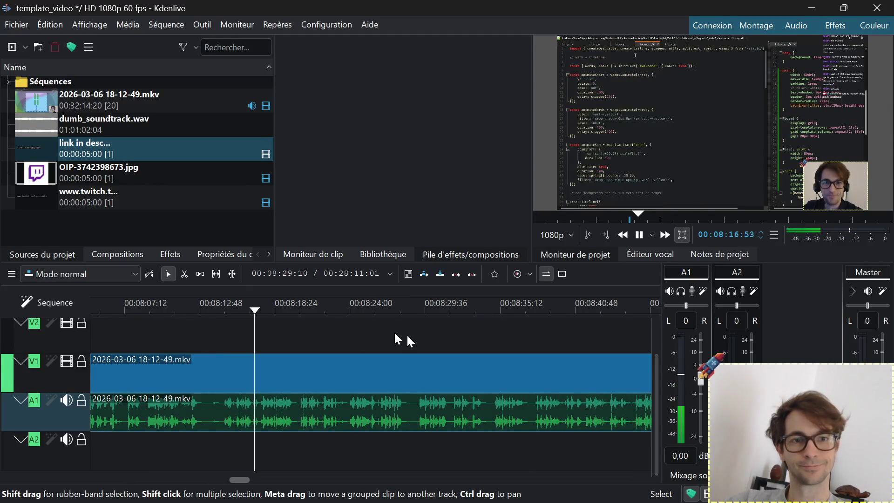
{"action": "scroll", "coordinate": [274, 312], "scroll_direction": "down", "scroll_amount": 3}
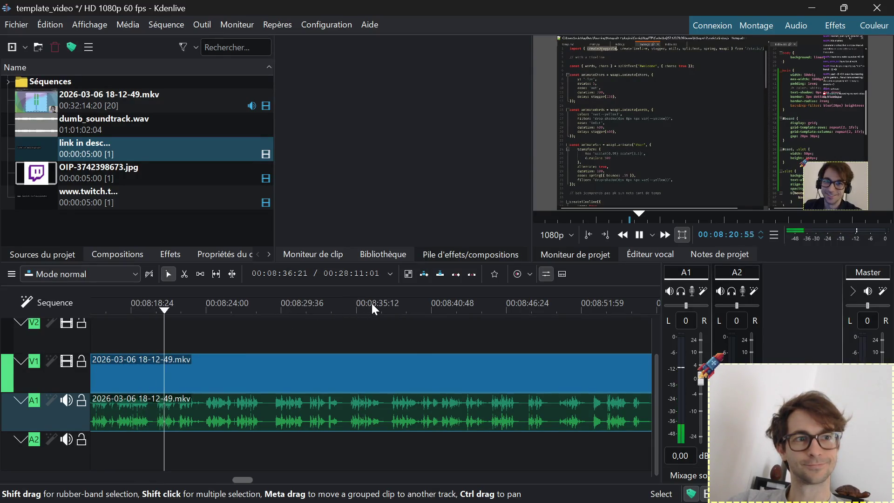
{"action": "scroll", "coordinate": [216, 308], "scroll_direction": "down", "scroll_amount": 2}
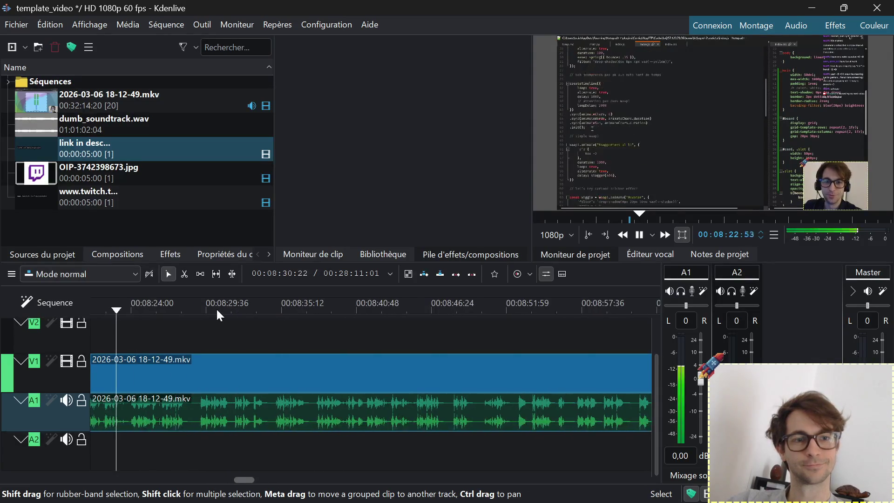
{"action": "key", "text": "space"}
{"action": "scroll", "coordinate": [511, 359], "scroll_direction": "down", "scroll_amount": 2, "text": "ctrl"}
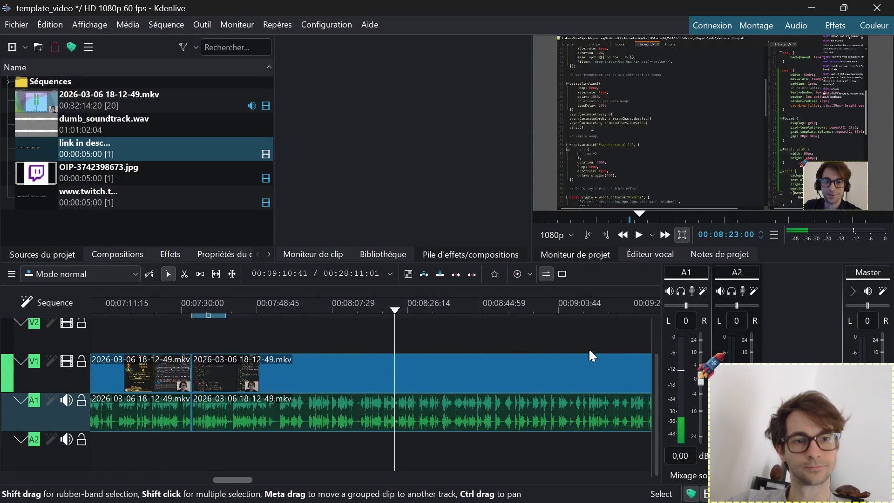
Keep reviewing from about 09:03 and 11:30, ending ready to split clips
{"action": "left_click_drag", "start_coordinate": [601, 349], "coordinate": [357, 327]}
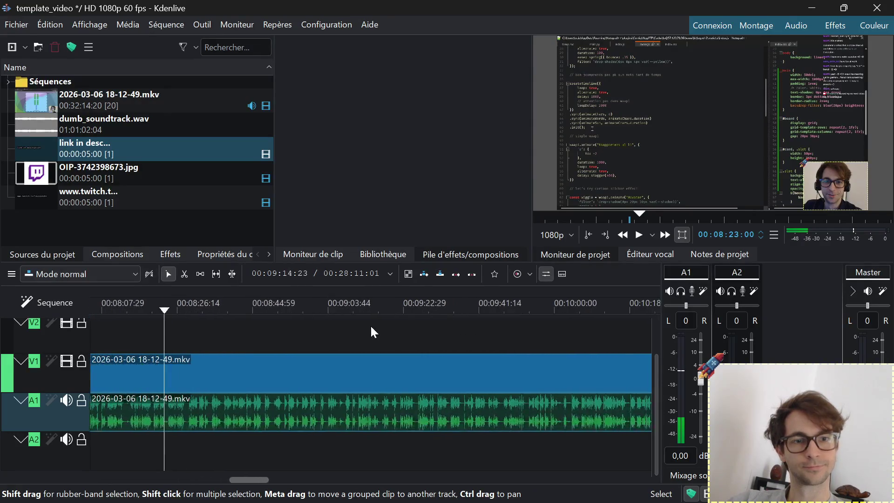
{"action": "left_click", "coordinate": [329, 303]}
{"action": "key", "text": "space"}
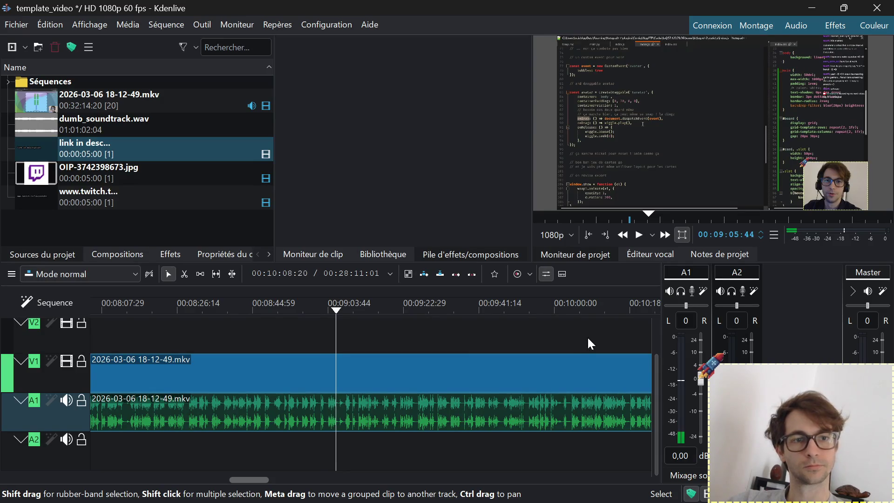
{"action": "left_click_drag", "start_coordinate": [587, 342], "coordinate": [264, 295]}
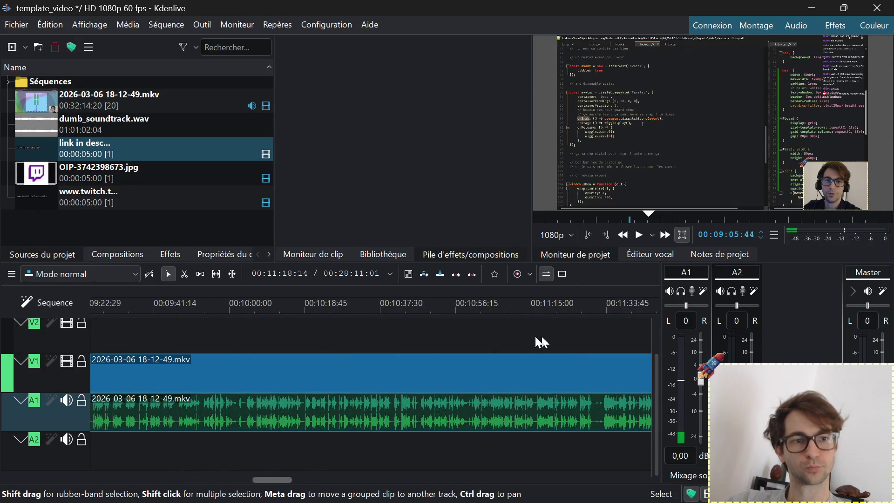
{"action": "left_click_drag", "start_coordinate": [541, 334], "coordinate": [439, 330]}
{"action": "left_click", "coordinate": [484, 307]}
{"action": "key", "text": "space"}
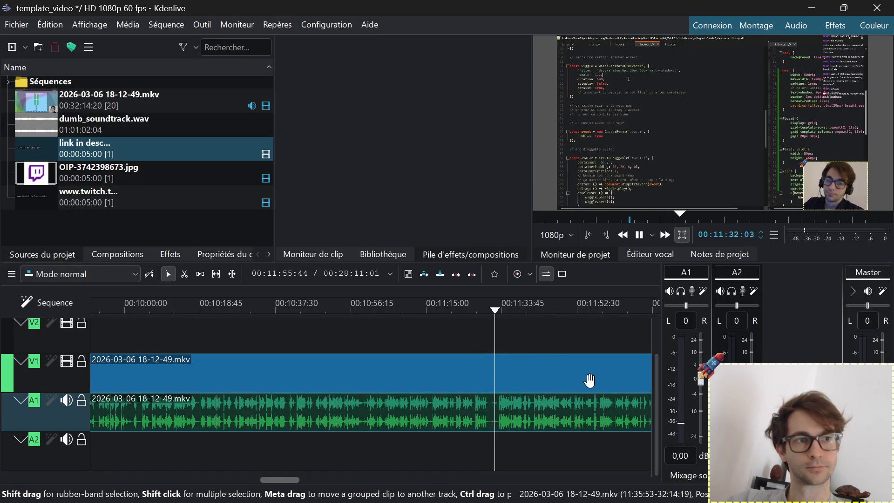
{"action": "scroll", "coordinate": [588, 379], "scroll_direction": "up", "scroll_amount": 3, "text": "ctrl"}
{"action": "scroll", "coordinate": [466, 368], "scroll_direction": "down", "scroll_amount": 3}
{"action": "scroll", "coordinate": [308, 348], "scroll_direction": "down", "scroll_amount": 2, "text": "ctrl"}
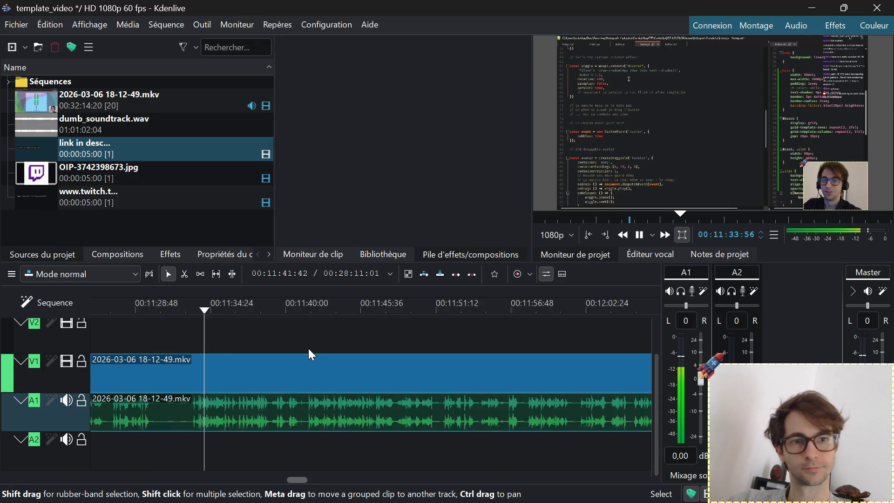
{"action": "key", "text": "space"}
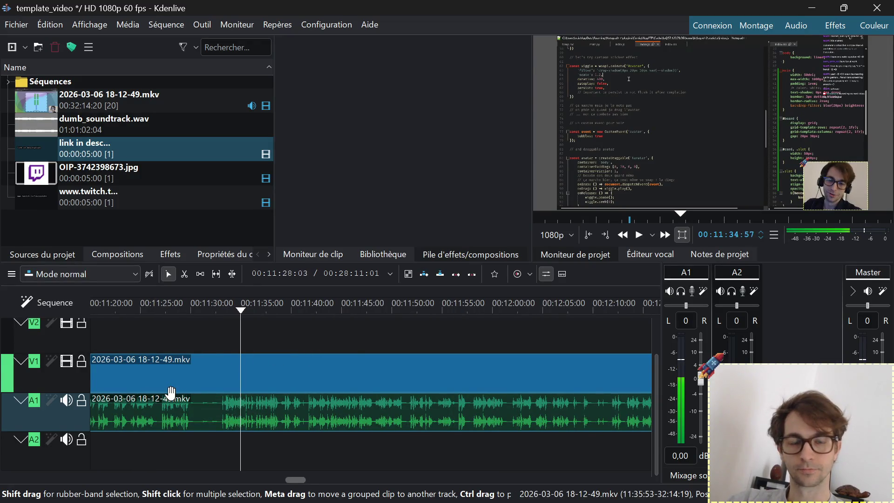
{"action": "scroll", "coordinate": [171, 392], "scroll_direction": "up", "scroll_amount": 2, "text": "ctrl"}
{"action": "key", "text": "x"}
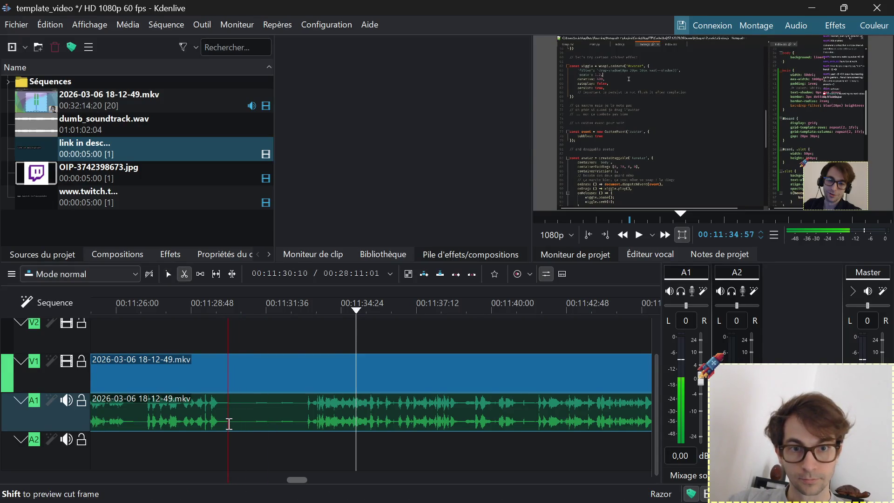
{"action": "left_click", "coordinate": [228, 423]}
{"action": "left_click", "coordinate": [305, 430]}
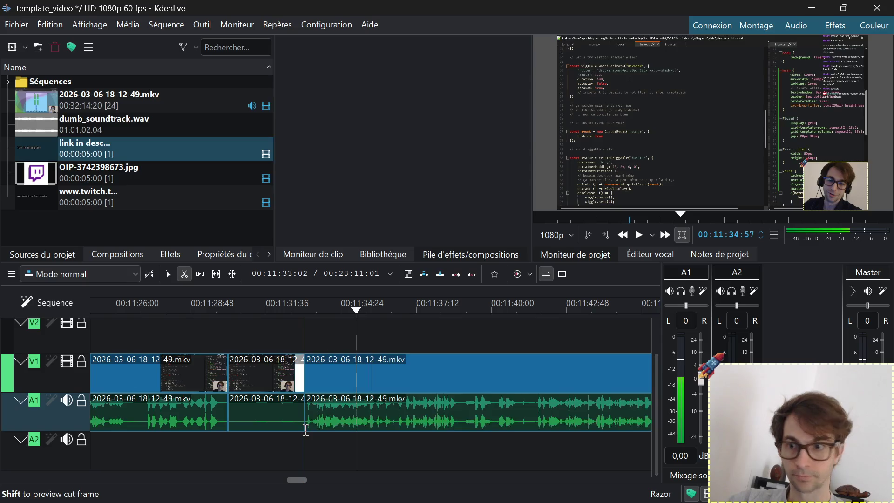
{"action": "key", "text": "s"}
{"action": "left_click", "coordinate": [275, 426]}
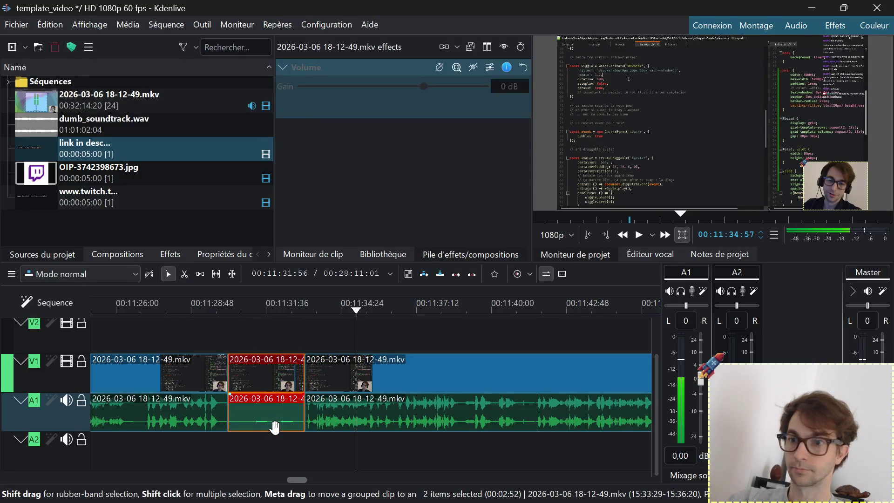
{"action": "key", "text": "shift+Delete"}
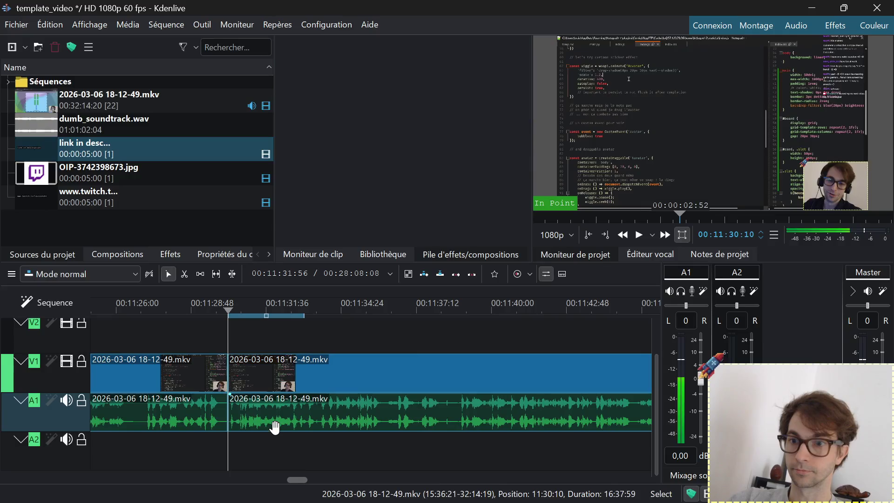
{"action": "scroll", "coordinate": [427, 333], "scroll_direction": "up", "scroll_amount": 2}
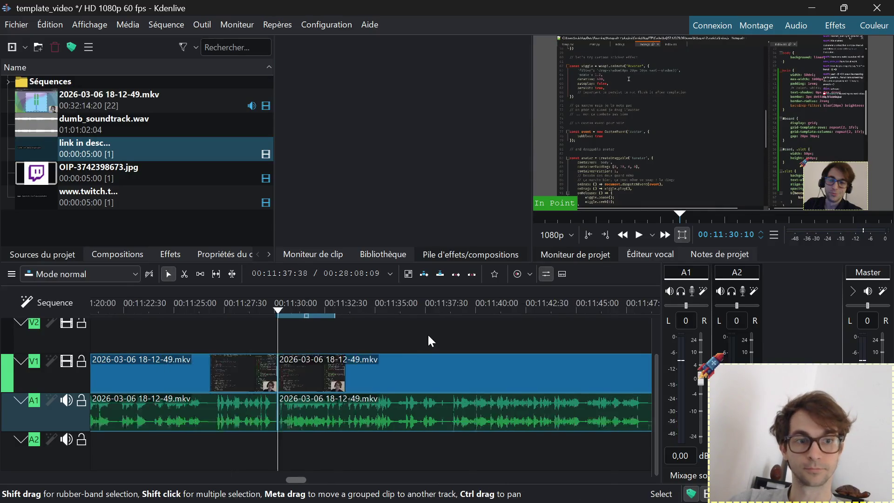
{"action": "scroll", "coordinate": [428, 333], "scroll_direction": "up", "scroll_amount": 2}
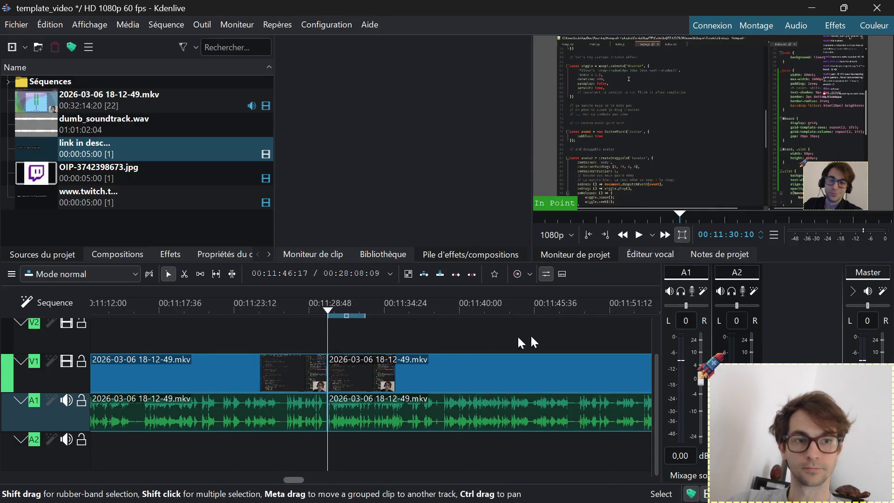
{"action": "scroll", "coordinate": [295, 323], "scroll_direction": "down", "scroll_amount": 1, "text": "ctrl"}
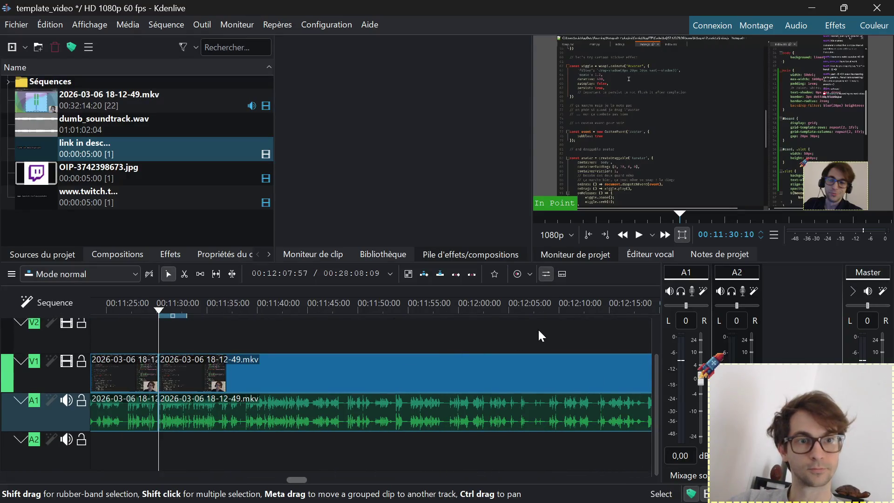
{"action": "left_click", "coordinate": [516, 303]}
{"action": "key", "text": "space"}
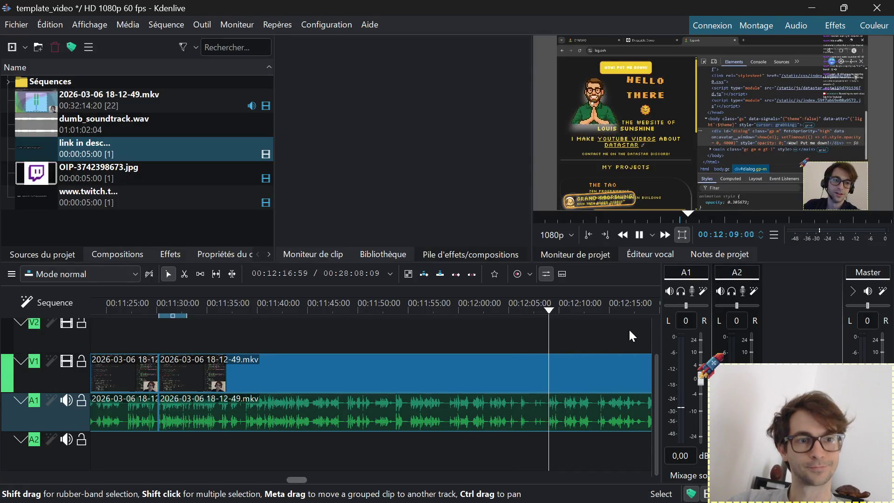
{"action": "left_click_drag", "start_coordinate": [627, 329], "coordinate": [395, 326]}
{"action": "key", "text": "space"}
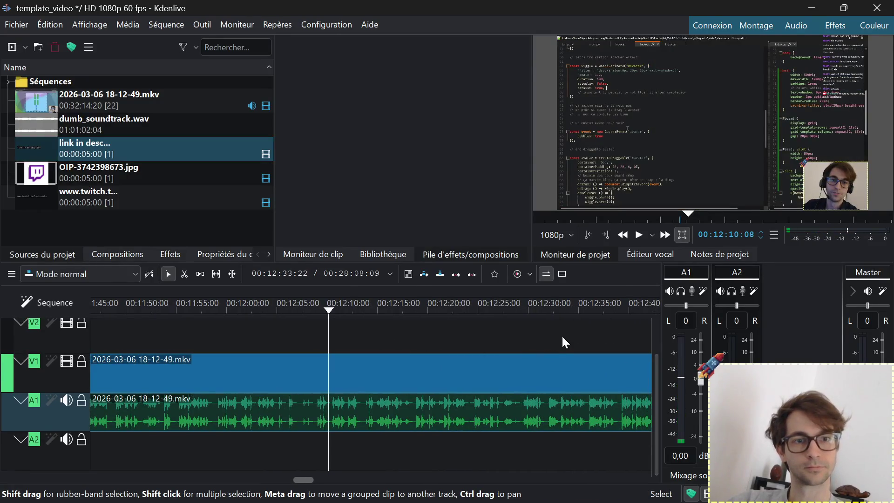
{"action": "left_click_drag", "start_coordinate": [562, 335], "coordinate": [377, 306]}
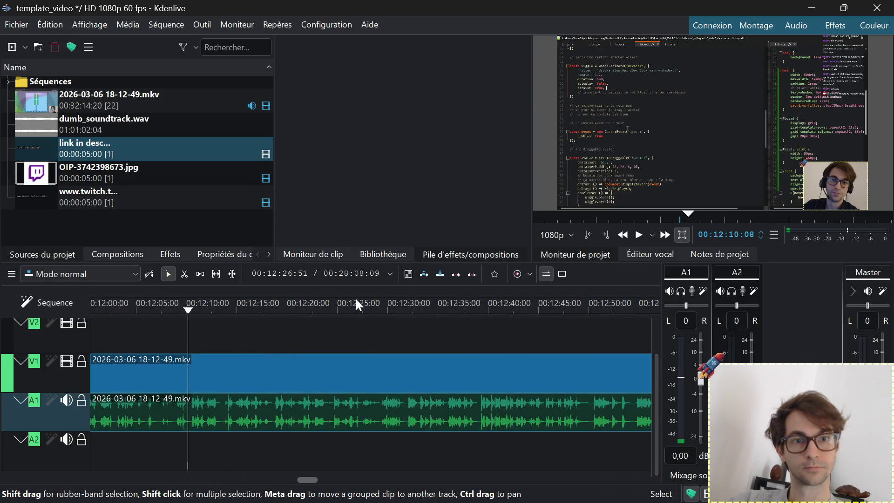
{"action": "left_click", "coordinate": [356, 302]}
{"action": "key", "text": "space"}
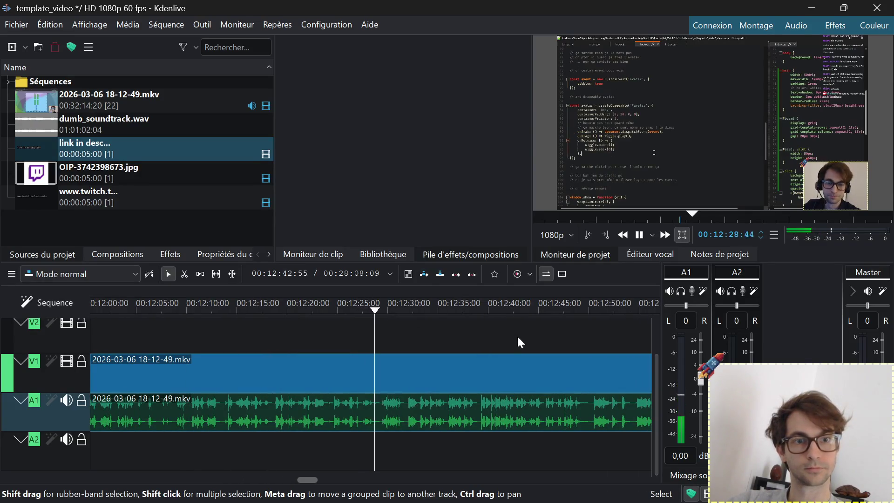
{"action": "left_click_drag", "start_coordinate": [520, 342], "coordinate": [269, 334]}
{"action": "key", "text": "space"}
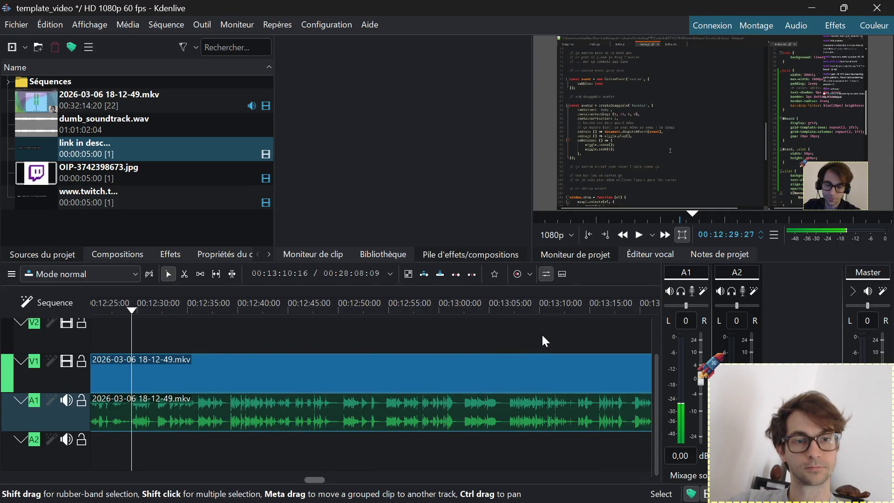
{"action": "scroll", "coordinate": [542, 341], "scroll_direction": "down", "scroll_amount": 2}
{"action": "left_click_drag", "start_coordinate": [600, 332], "coordinate": [268, 309]}
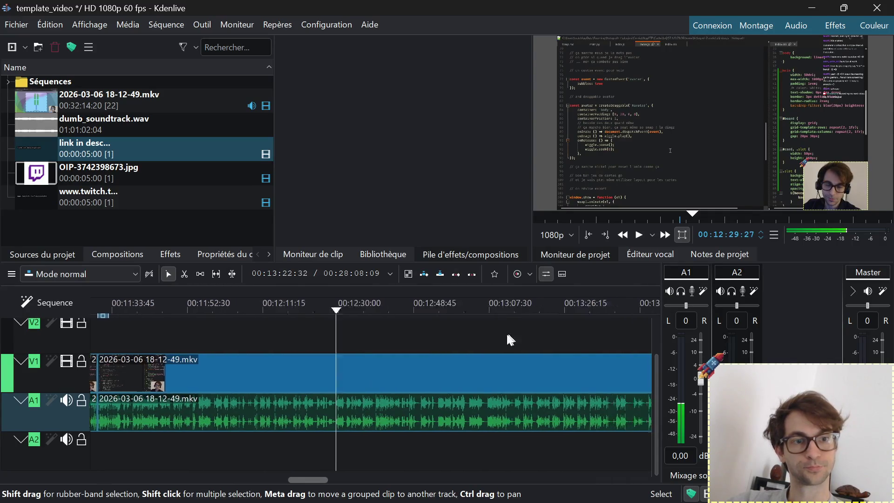
{"action": "left_click", "coordinate": [322, 303]}
{"action": "key", "text": "space"}
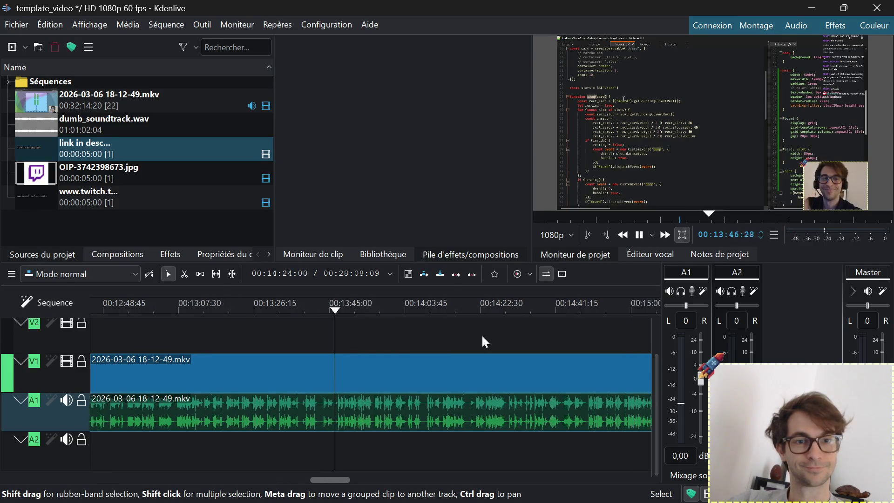
{"action": "scroll", "coordinate": [474, 334], "scroll_direction": "down", "scroll_amount": 1}
{"action": "scroll", "coordinate": [330, 323], "scroll_direction": "down", "scroll_amount": 3}
{"action": "scroll", "coordinate": [293, 315], "scroll_direction": "down", "scroll_amount": 2}
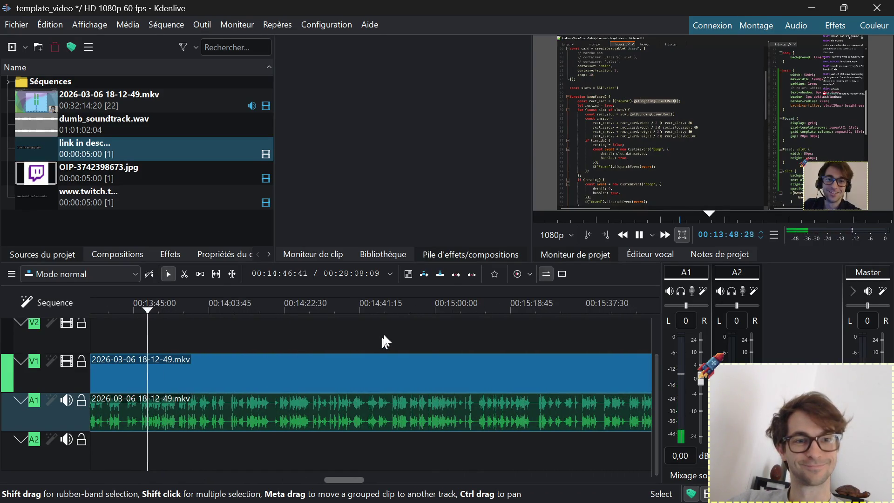
{"action": "left_click", "coordinate": [455, 305]}
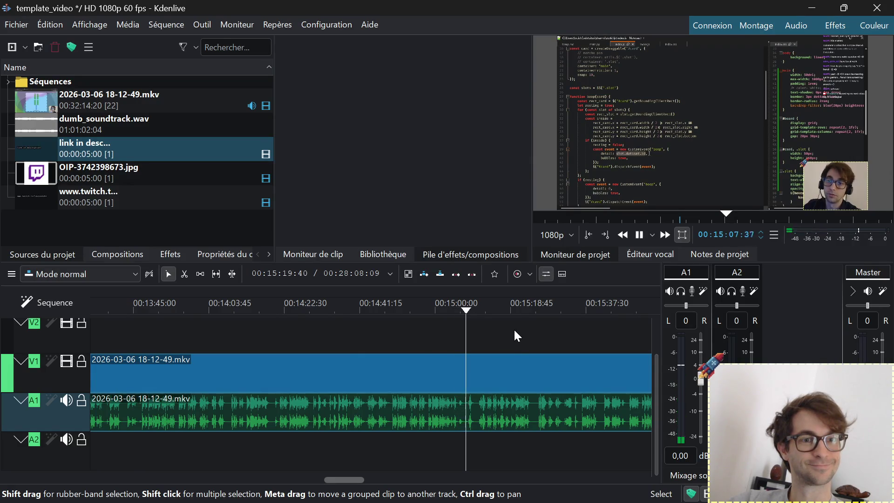
{"action": "scroll", "coordinate": [519, 389], "scroll_direction": "up", "scroll_amount": 3}
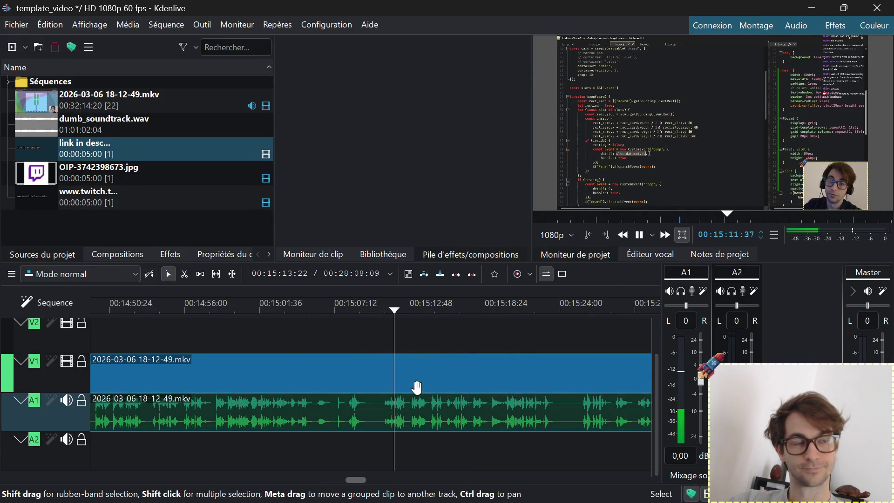
Razor out another unwanted stretch and ripple-delete it, bringing the timeline to 28:02:52
{"action": "key", "text": "x"}
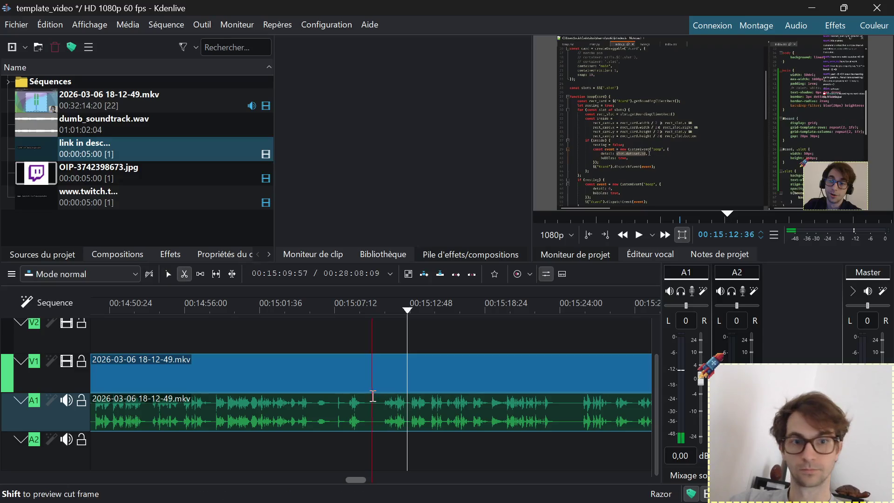
{"action": "left_click", "coordinate": [313, 421]}
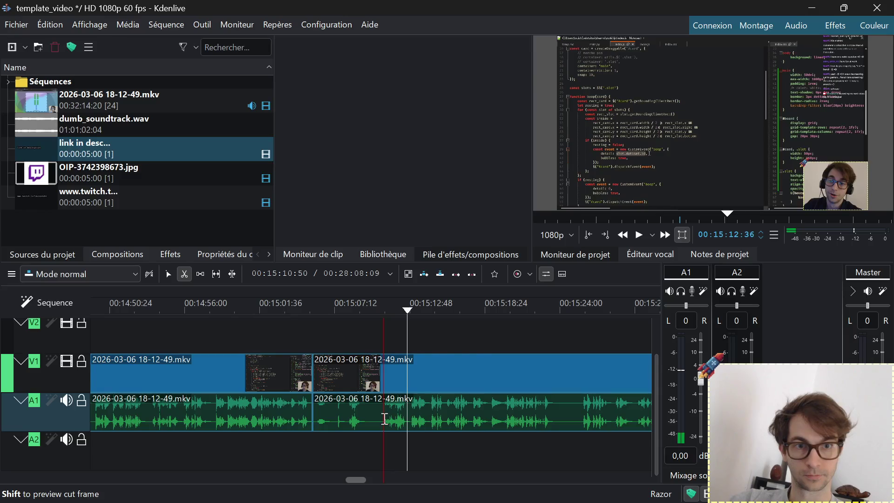
{"action": "left_click", "coordinate": [383, 418]}
{"action": "key", "text": "s"}
{"action": "left_click", "coordinate": [355, 419]}
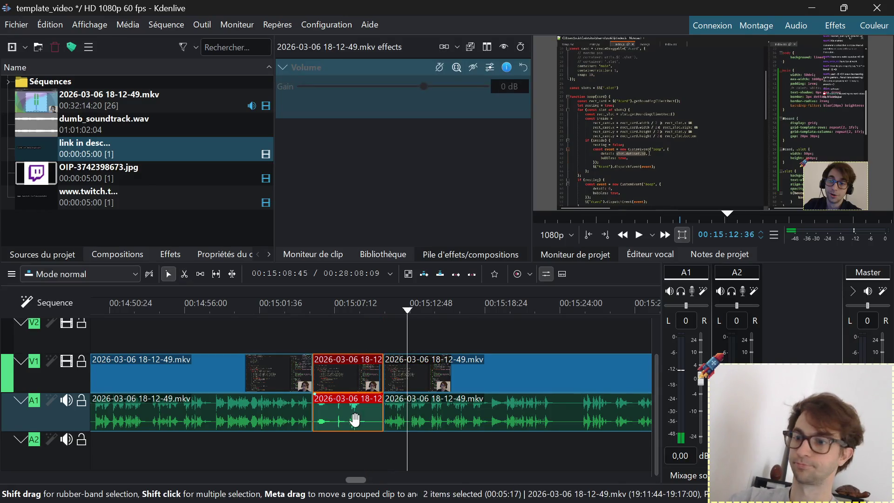
{"action": "key", "text": "shift+Delete"}
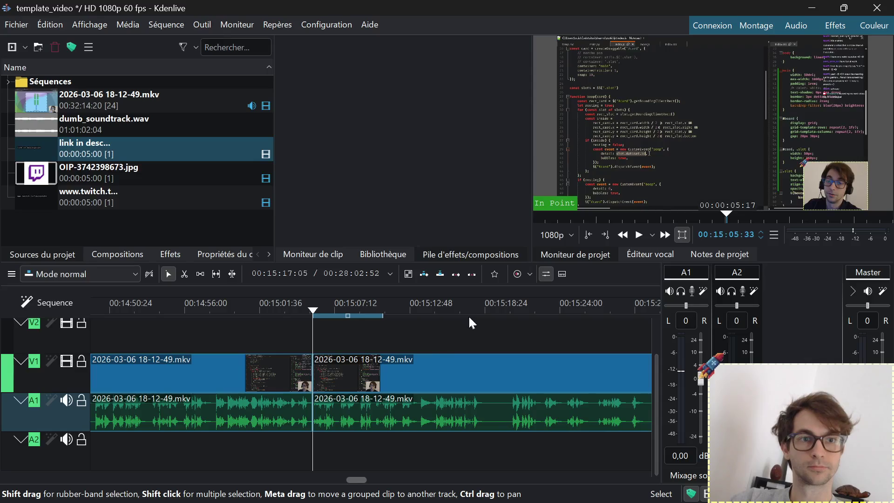
Play across the new cut and review footage from about 16:04 to 16:58
{"action": "left_click", "coordinate": [474, 305]}
{"action": "key", "text": "space"}
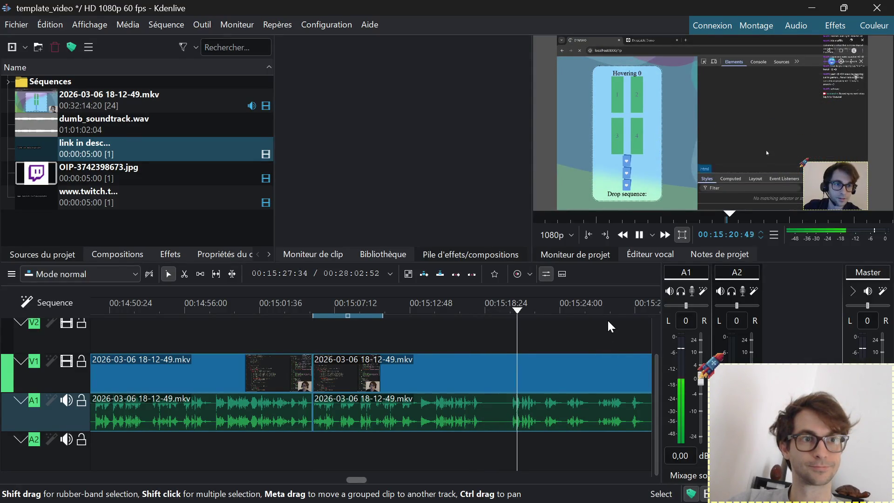
{"action": "scroll", "coordinate": [600, 340], "scroll_direction": "down", "scroll_amount": 1, "text": "ctrl"}
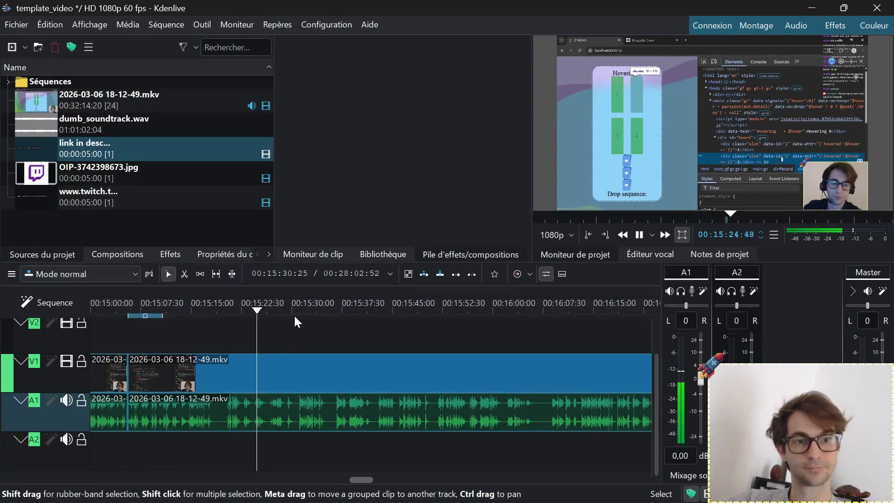
{"action": "left_click", "coordinate": [526, 307]}
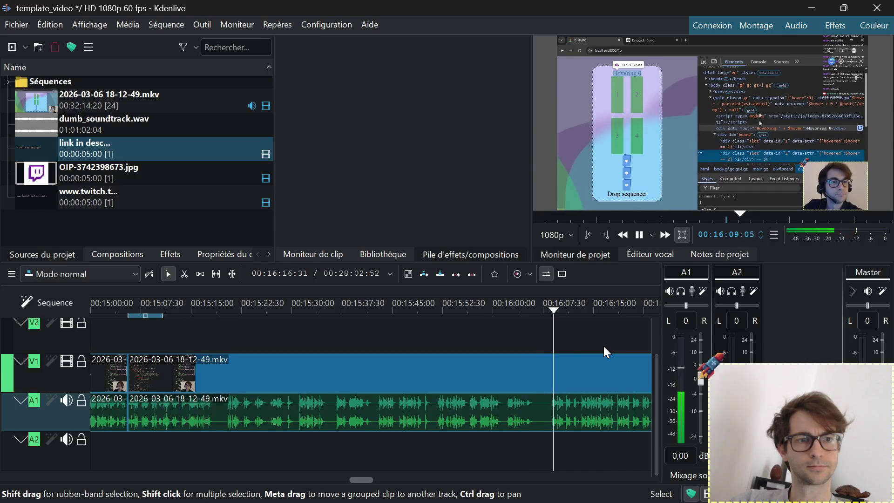
{"action": "scroll", "coordinate": [433, 328], "scroll_direction": "down", "scroll_amount": 3}
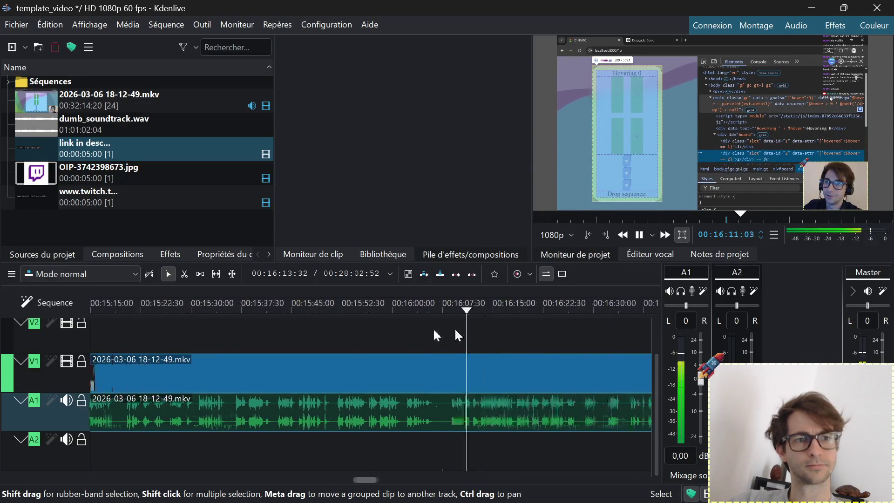
{"action": "scroll", "coordinate": [433, 327], "scroll_direction": "down", "scroll_amount": 4}
{"action": "scroll", "coordinate": [359, 334], "scroll_direction": "down", "scroll_amount": 4}
{"action": "key", "text": "space"}
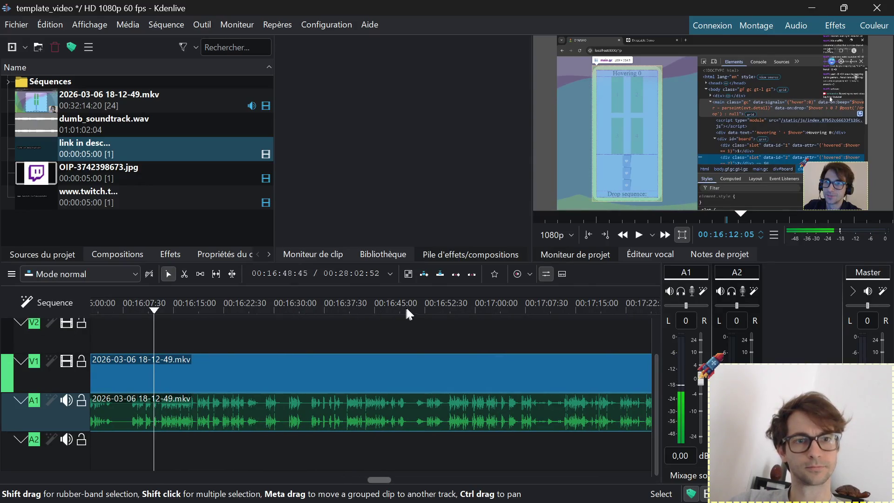
{"action": "left_click", "coordinate": [407, 309]}
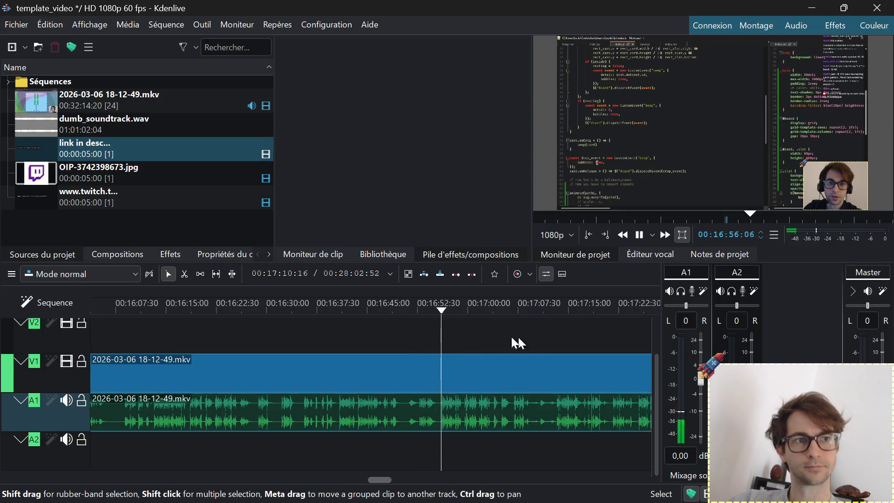
{"action": "scroll", "coordinate": [401, 318], "scroll_direction": "down", "scroll_amount": 3}
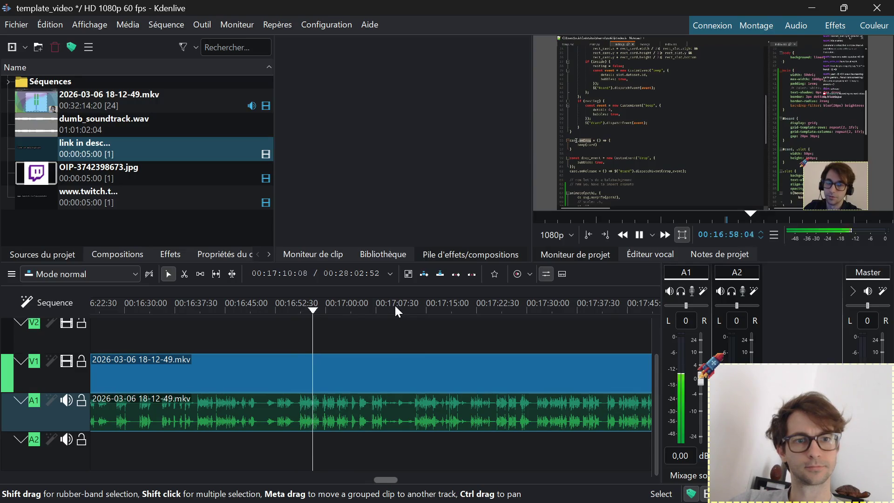
{"action": "left_click", "coordinate": [375, 306]}
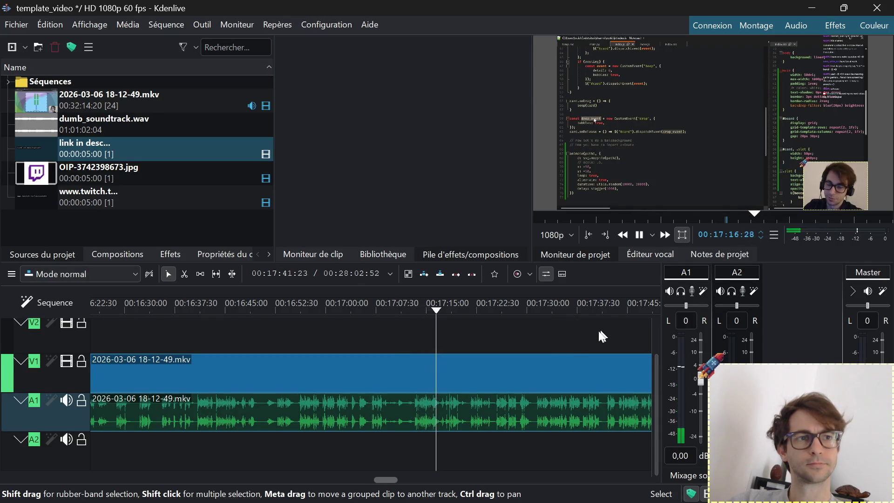
Review footage between 17:15 and 18:22, pausing near 17:21 for the caption
{"action": "left_click_drag", "start_coordinate": [602, 328], "coordinate": [265, 320], "text": "ctrl"}
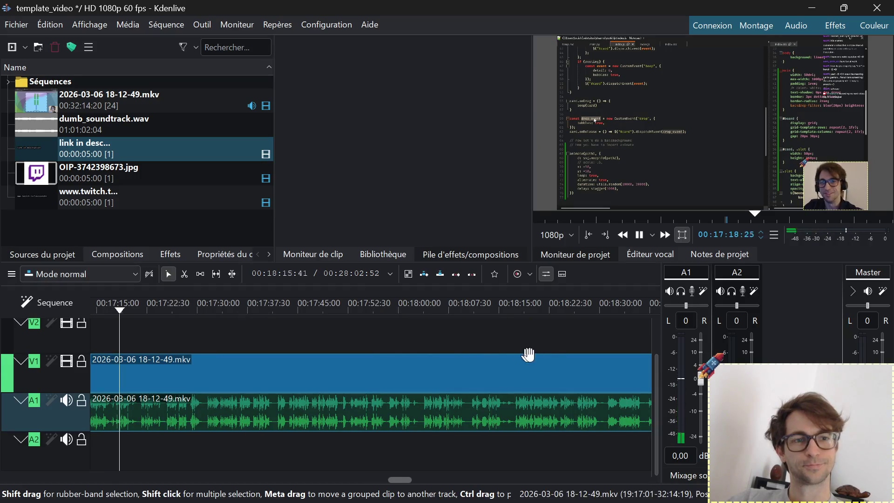
{"action": "left_click", "coordinate": [592, 304]}
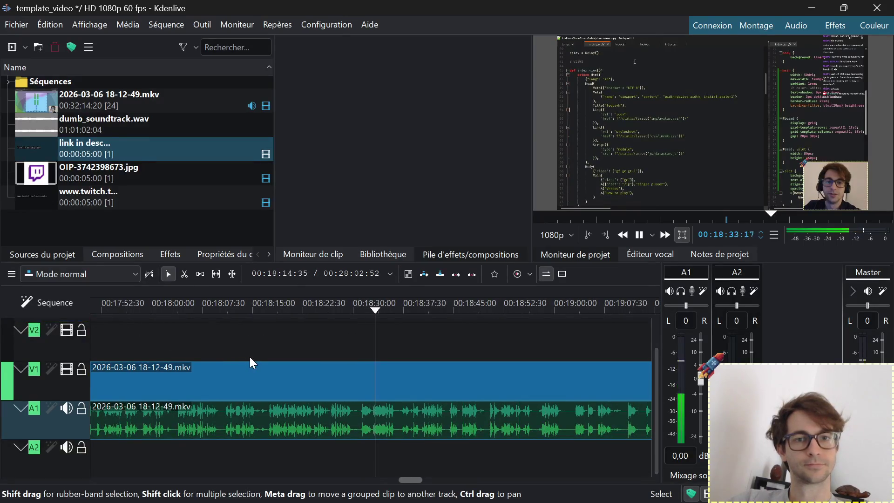
{"action": "scroll", "coordinate": [429, 342], "scroll_direction": "up", "scroll_amount": 3}
{"action": "scroll", "coordinate": [453, 345], "scroll_direction": "up", "scroll_amount": 3}
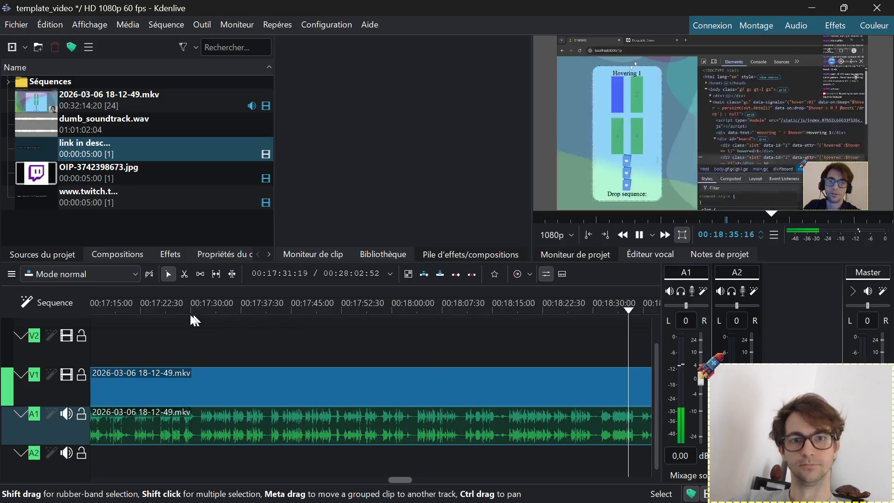
{"action": "left_click", "coordinate": [171, 306]}
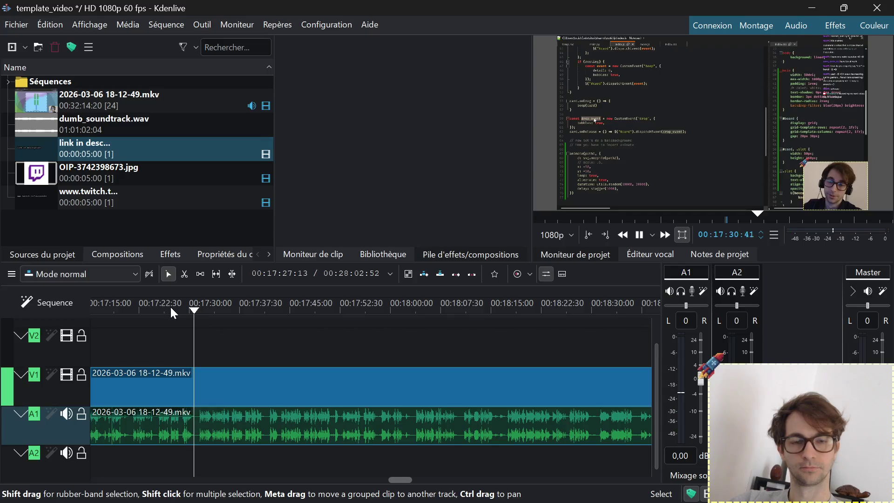
{"action": "left_click", "coordinate": [230, 306]}
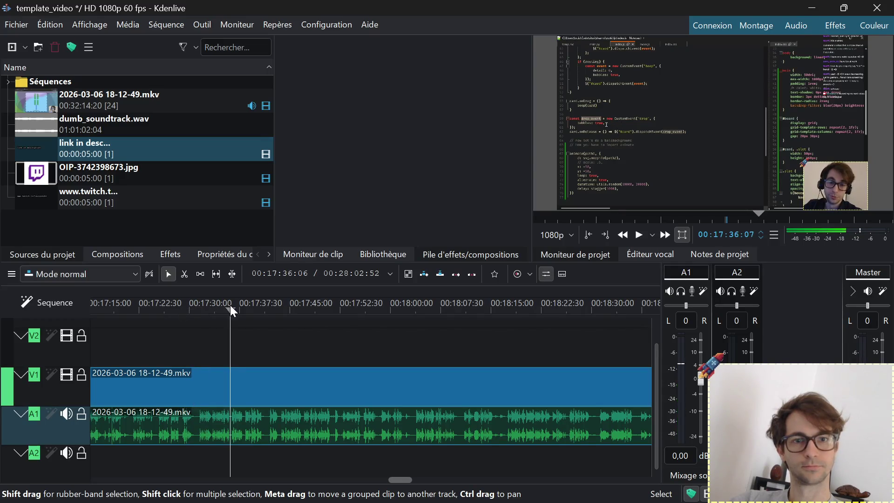
{"action": "left_click", "coordinate": [256, 305]}
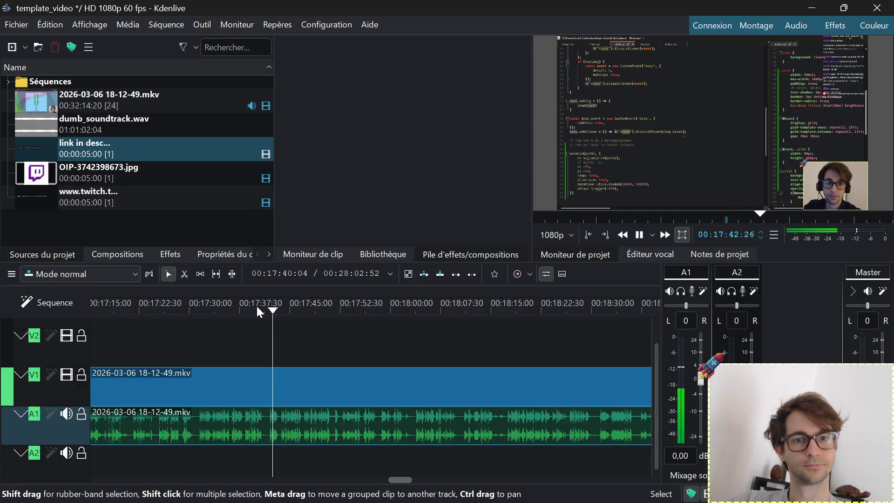
{"action": "left_click", "coordinate": [301, 303]}
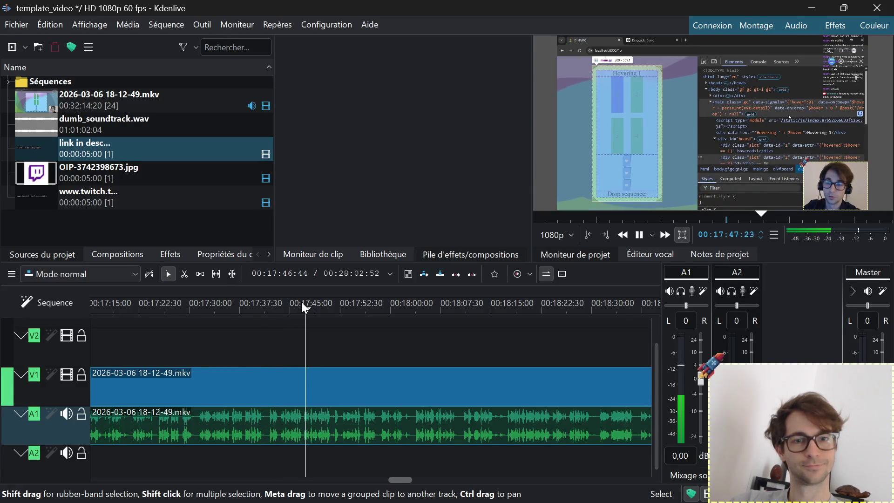
{"action": "left_click", "coordinate": [356, 303]}
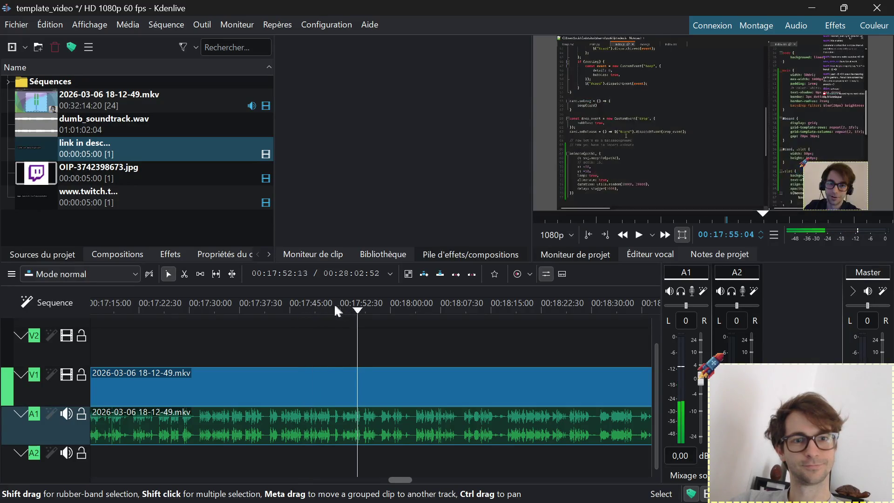
{"action": "left_click", "coordinate": [334, 305]}
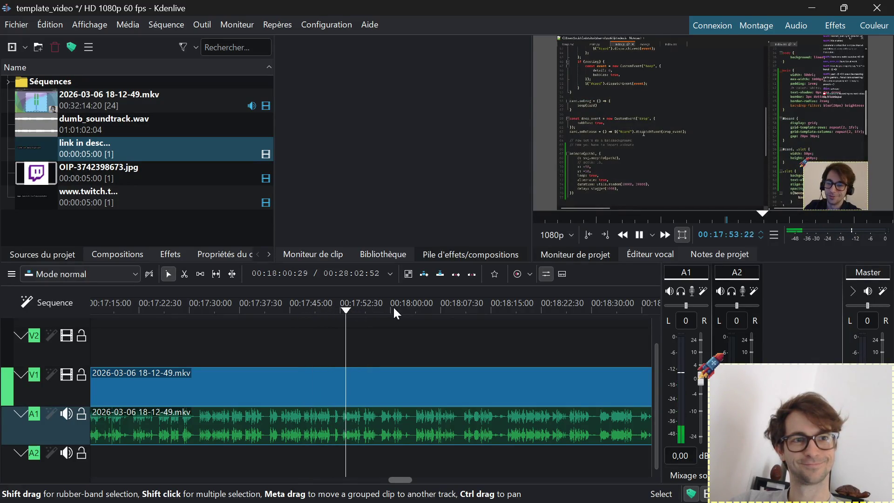
{"action": "left_click", "coordinate": [414, 303]}
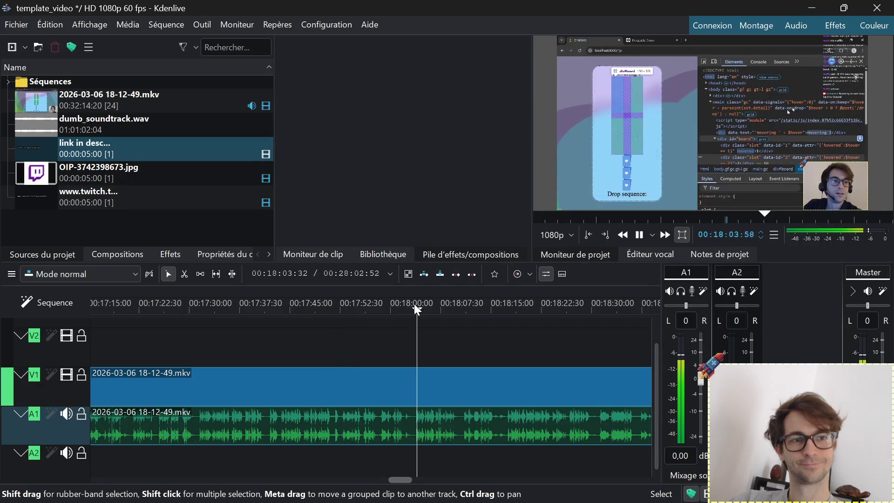
{"action": "left_click", "coordinate": [130, 305]}
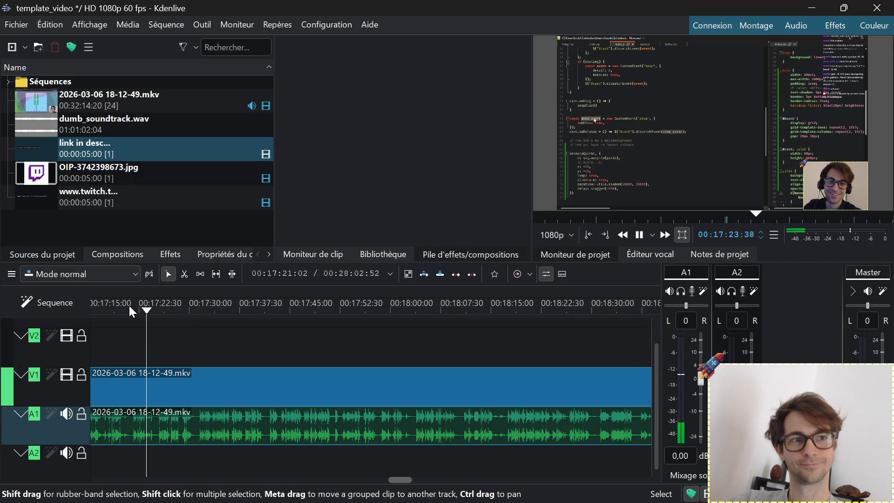
{"action": "key", "text": "space"}
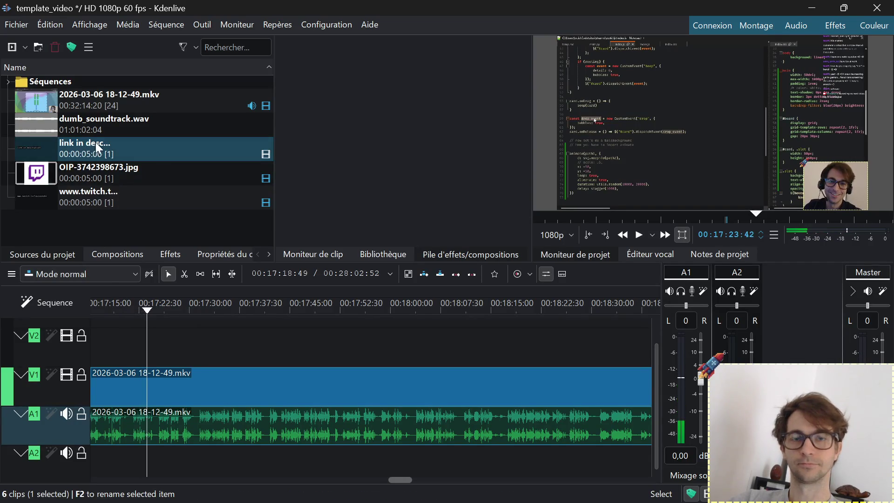
Duplicate the 'link in description' title clip in the Project Bin and drop the copy onto V2 near 17:22
{"action": "left_click", "coordinate": [96, 144]}
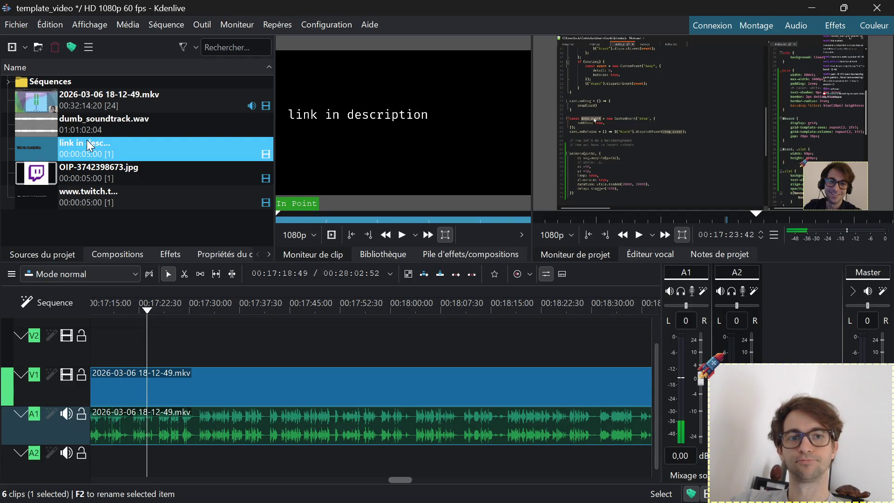
{"action": "right_click", "coordinate": [87, 139]}
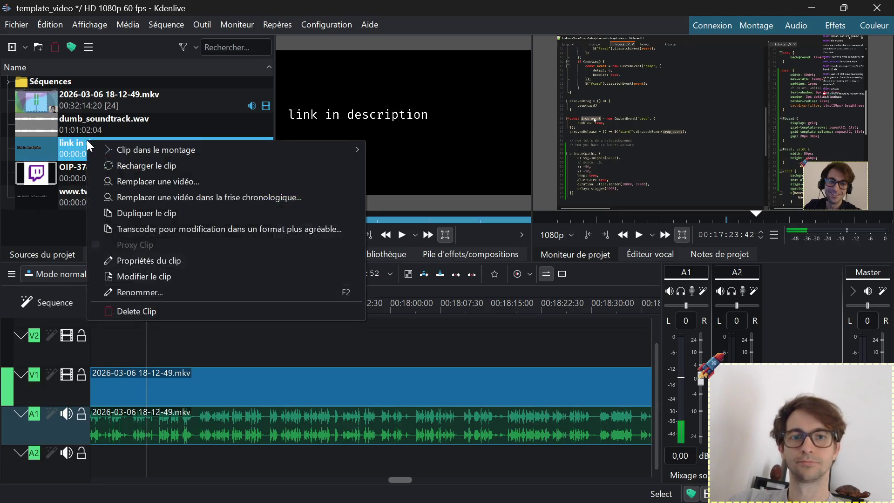
{"action": "left_click", "coordinate": [143, 211]}
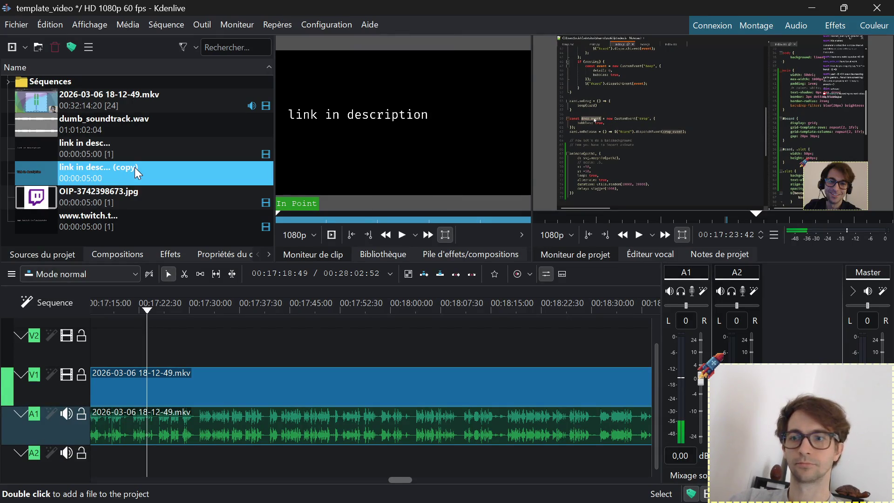
{"action": "left_click_drag", "start_coordinate": [119, 172], "coordinate": [149, 402]}
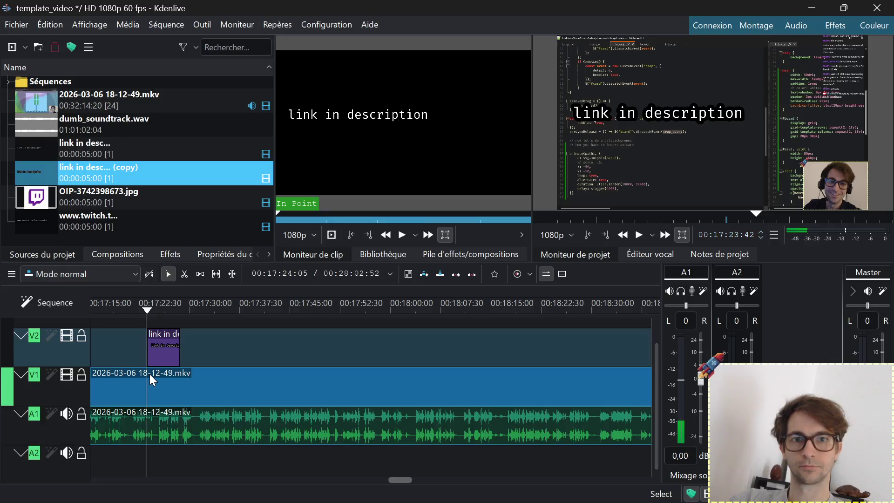
Rewrite the copied title to read 'or type secret code' with the code, and preview it
{"action": "left_click", "coordinate": [108, 167]}
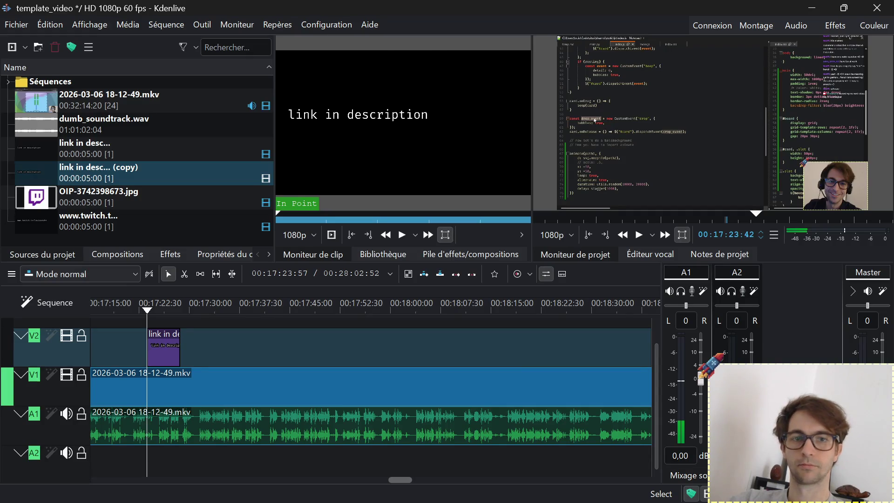
{"action": "key", "text": "space"}
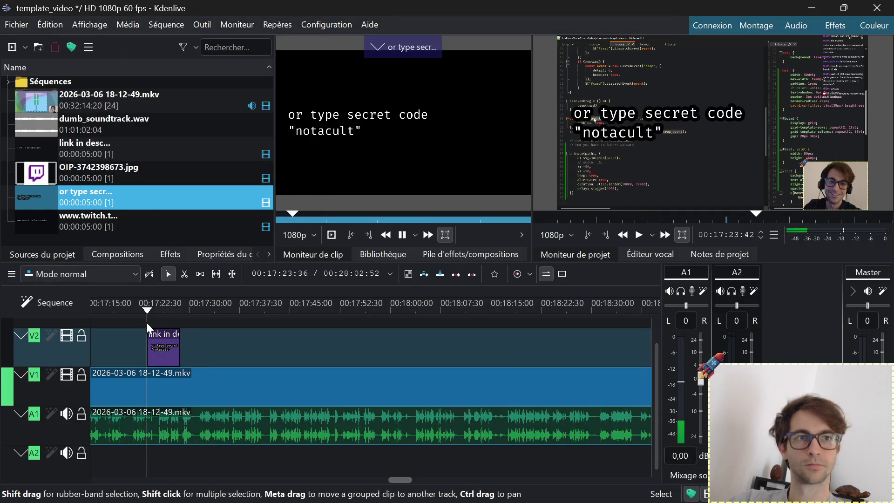
{"action": "left_click", "coordinate": [129, 306]}
Play the caption on the timeline and shift its V2 clip slightly earlier
{"action": "key", "text": "space"}
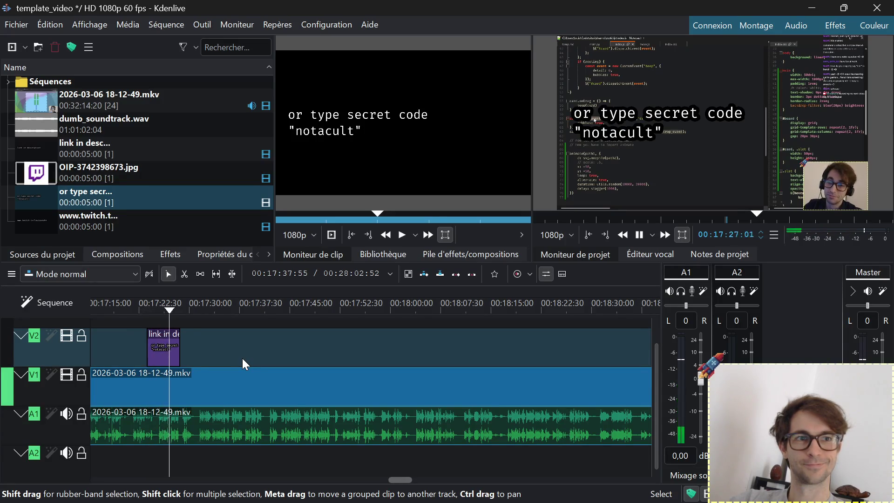
{"action": "left_click", "coordinate": [162, 350]}
{"action": "left_click_drag", "start_coordinate": [162, 352], "coordinate": [148, 353]}
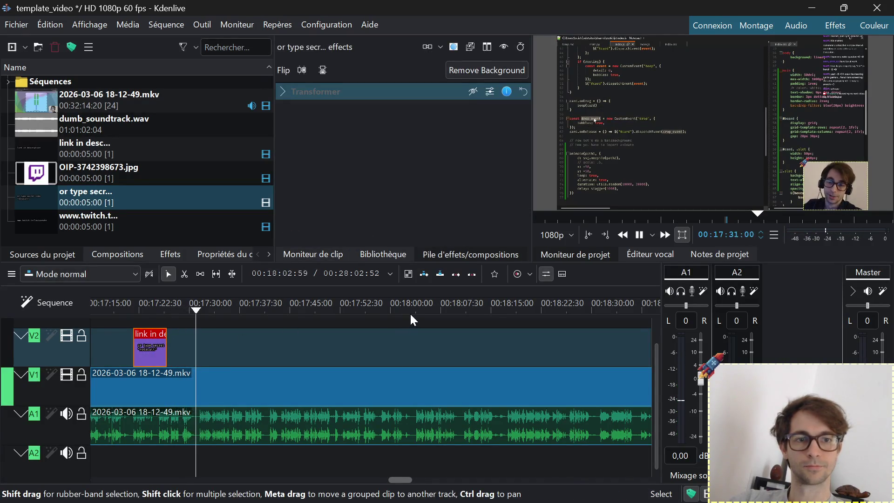
Stop playback and scrub the recording from about 18:35 through 20:00
{"action": "key", "text": "space"}
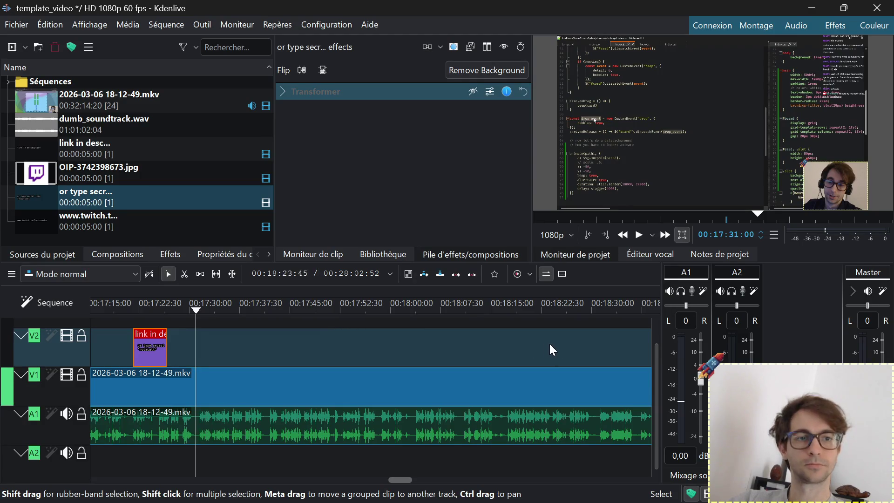
{"action": "scroll", "coordinate": [411, 339], "scroll_direction": "down", "scroll_amount": 3}
{"action": "scroll", "coordinate": [411, 339], "scroll_direction": "down", "scroll_amount": 2}
{"action": "left_click", "coordinate": [464, 300]}
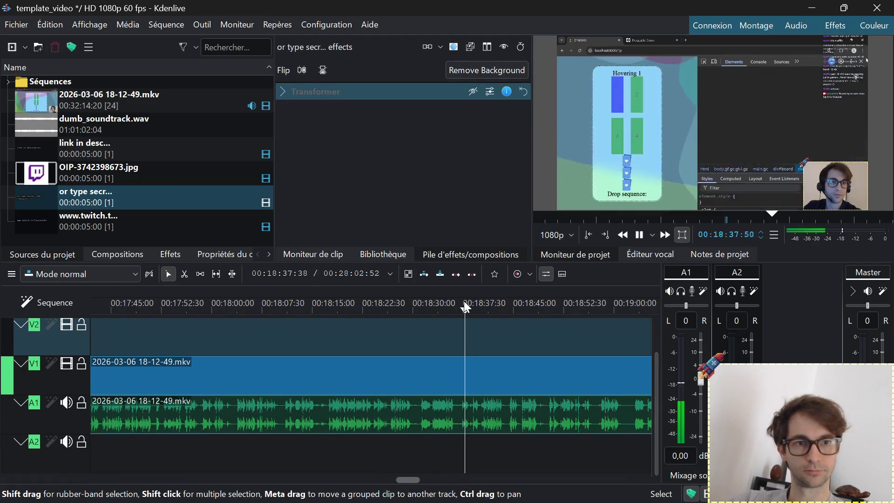
{"action": "key", "text": "space"}
{"action": "scroll", "coordinate": [336, 333], "scroll_direction": "down", "scroll_amount": 4}
{"action": "scroll", "coordinate": [326, 334], "scroll_direction": "down", "scroll_amount": 2}
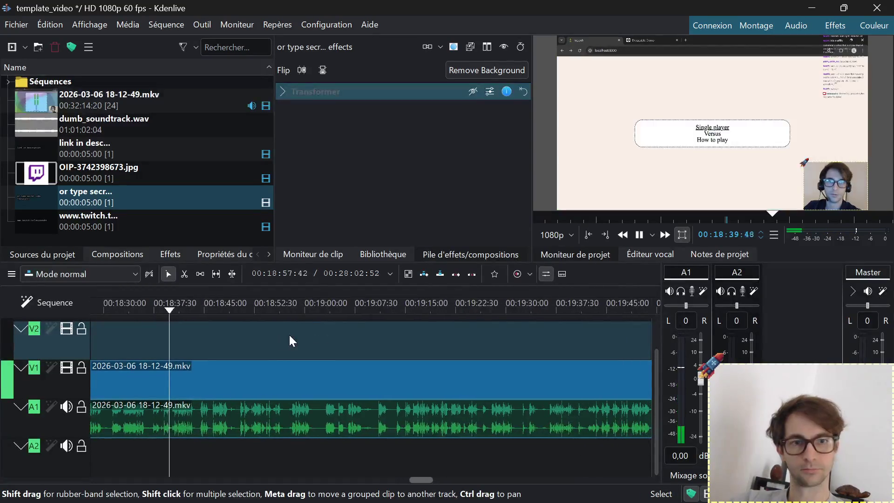
{"action": "left_click", "coordinate": [302, 299]}
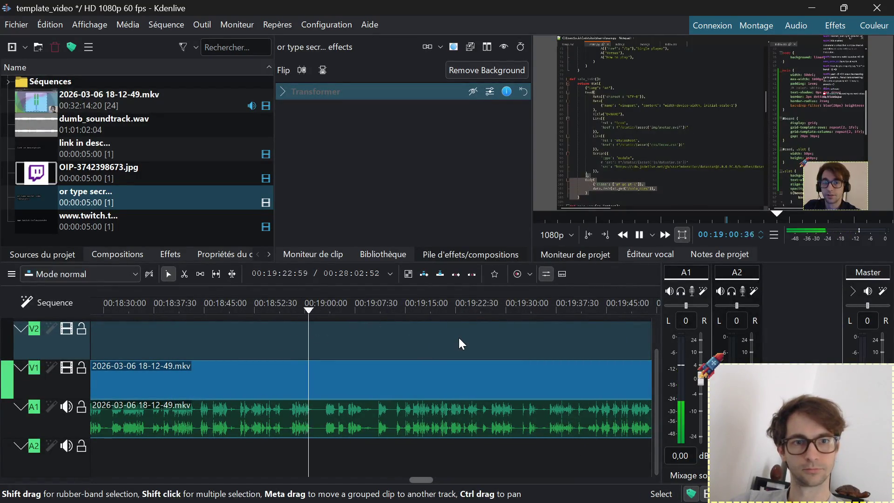
{"action": "scroll", "coordinate": [433, 342], "scroll_direction": "down", "scroll_amount": 2, "text": "ctrl"}
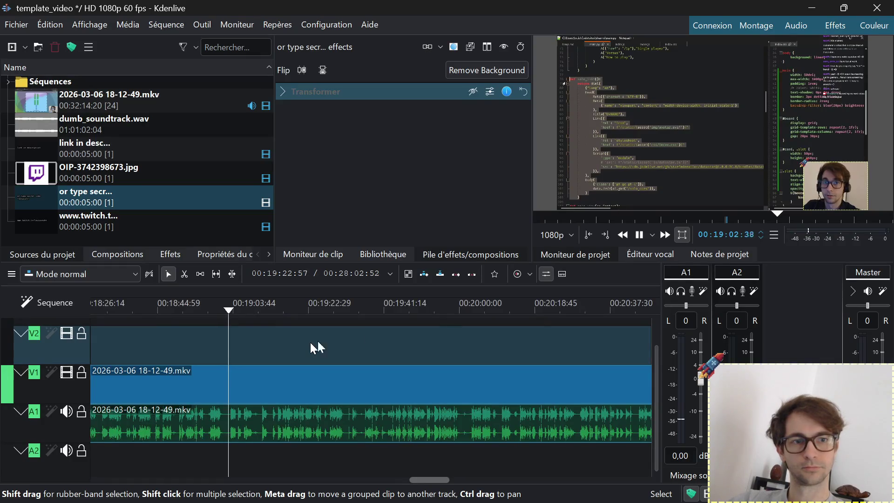
{"action": "left_click", "coordinate": [261, 305]}
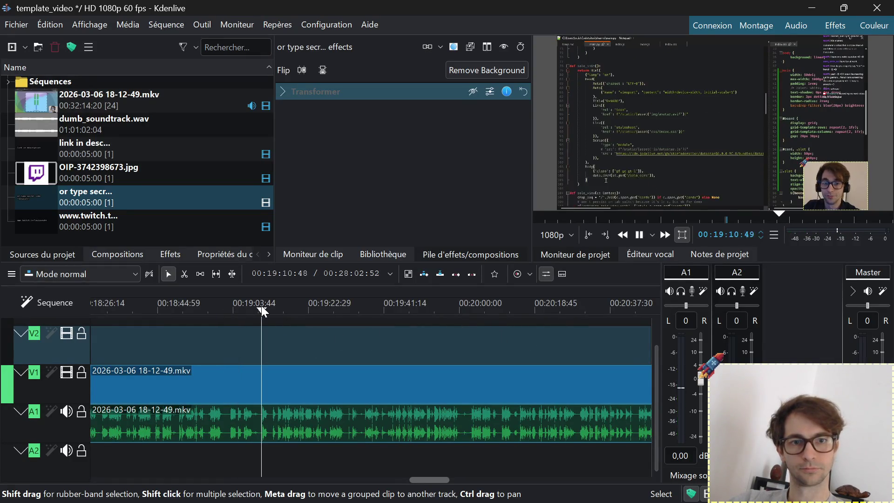
{"action": "left_click", "coordinate": [454, 304]}
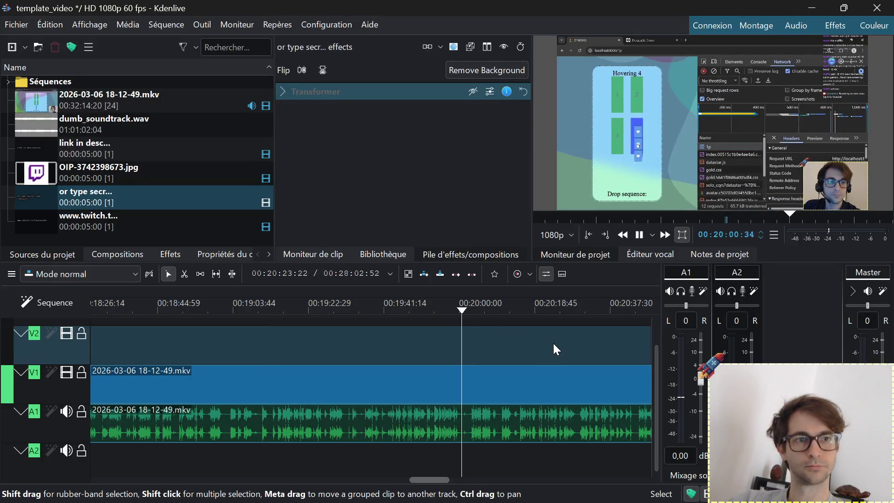
Pan the timeline past 21:51, 22:30 and 24:24 until the recording's end shows
{"action": "left_click_drag", "start_coordinate": [553, 343], "coordinate": [170, 344]}
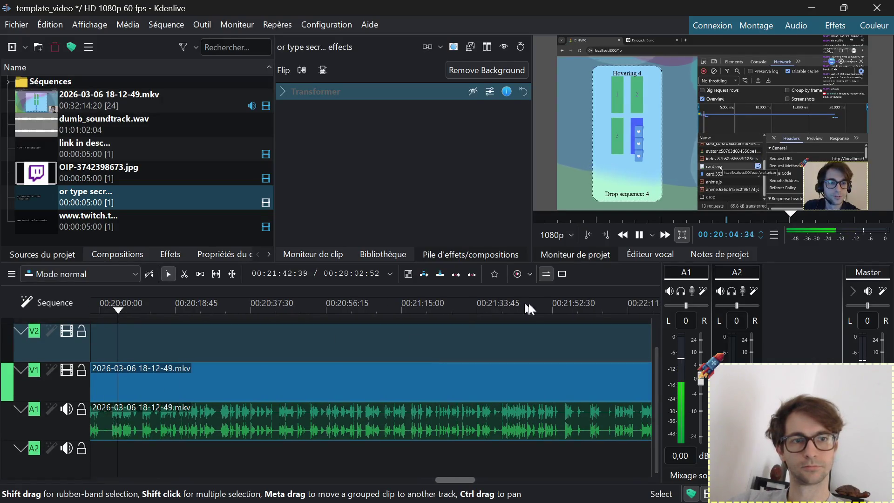
{"action": "left_click", "coordinate": [547, 303]}
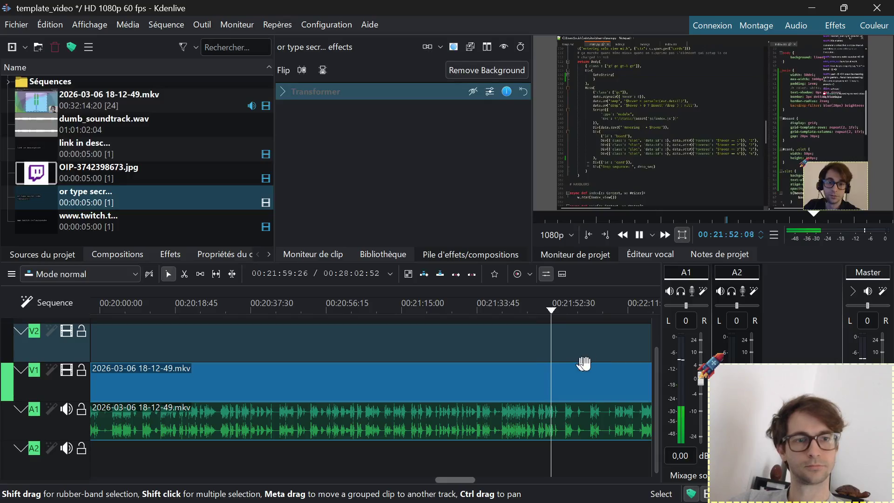
{"action": "mouse_move", "coordinate": [593, 347]}
{"action": "left_mouse_down"}
{"action": "mouse_move", "coordinate": [266, 328]}
{"action": "mouse_move", "coordinate": [189, 336]}
{"action": "left_mouse_up"}
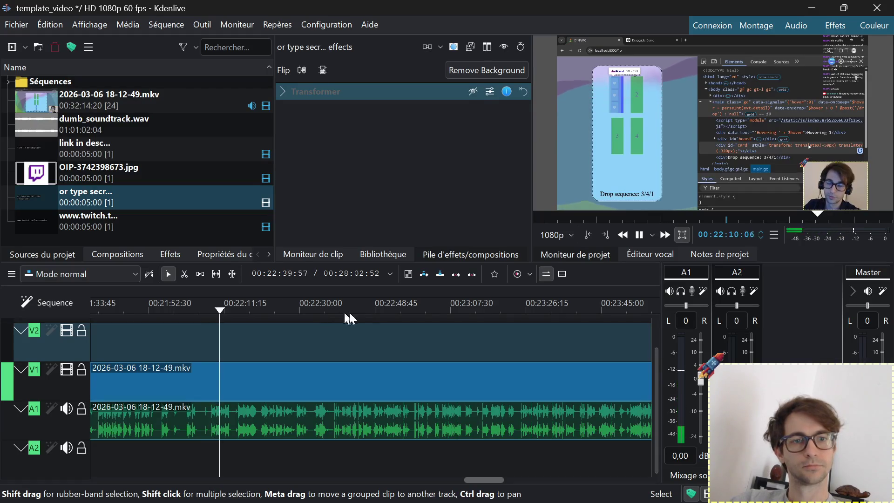
{"action": "left_click", "coordinate": [306, 308]}
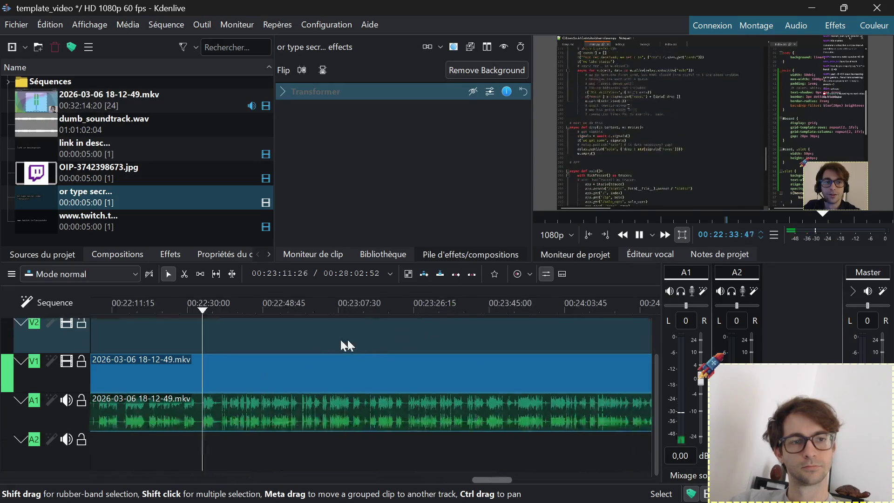
{"action": "left_click_drag", "start_coordinate": [474, 359], "coordinate": [236, 326], "text": "ctrl"}
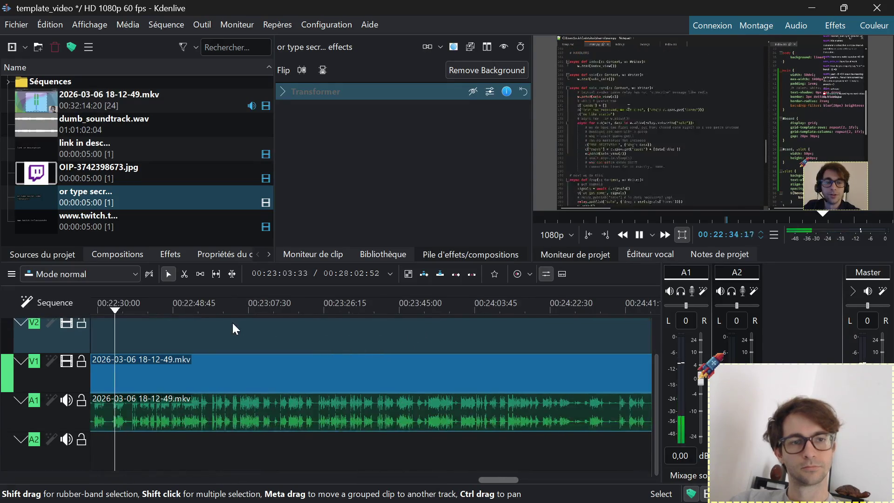
{"action": "left_click", "coordinate": [555, 306]}
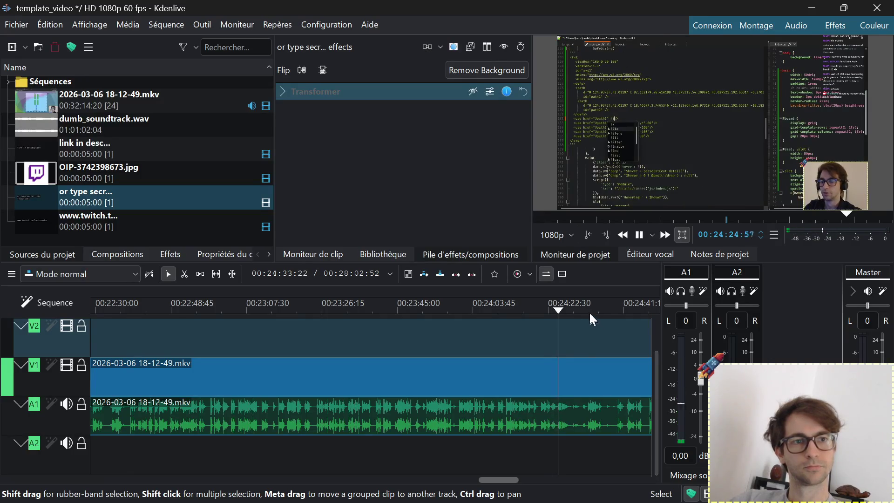
{"action": "mouse_move", "coordinate": [604, 336]}
{"action": "left_mouse_down", "text": "ctrl"}
{"action": "mouse_move", "coordinate": [284, 319]}
{"action": "mouse_move", "coordinate": [208, 377]}
{"action": "left_mouse_up", "text": "ctrl"}
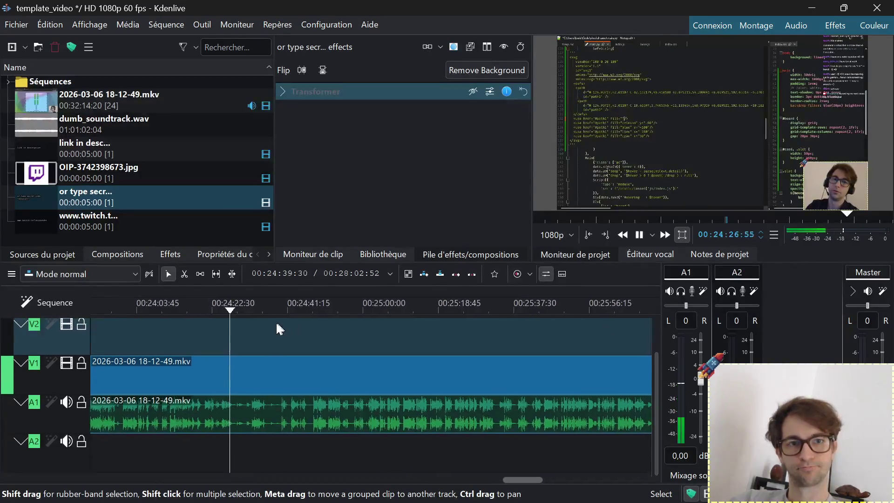
{"action": "scroll", "coordinate": [209, 377], "scroll_direction": "up", "scroll_amount": 3, "text": "ctrl"}
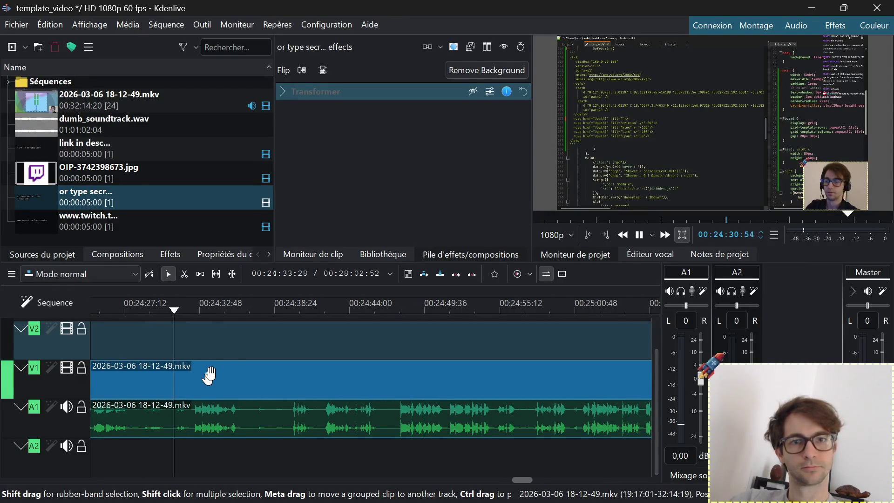
{"action": "scroll", "coordinate": [269, 340], "scroll_direction": "down", "scroll_amount": 2, "text": "ctrl"}
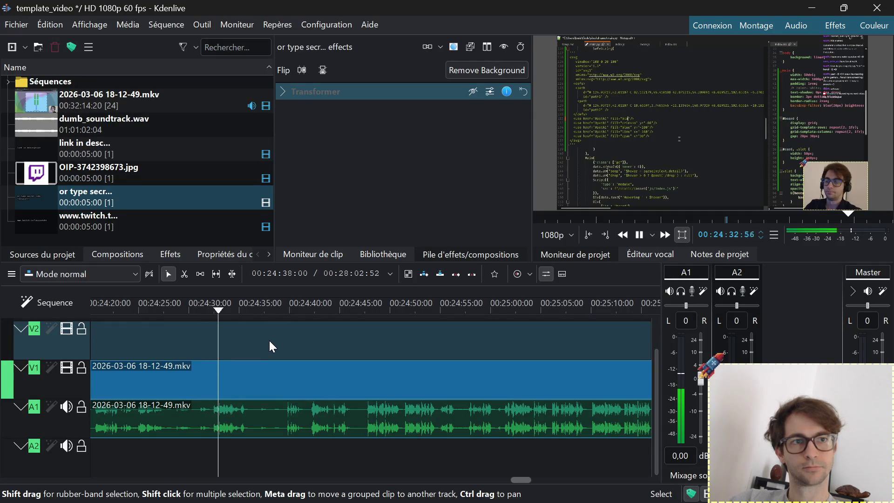
{"action": "left_click", "coordinate": [323, 337]}
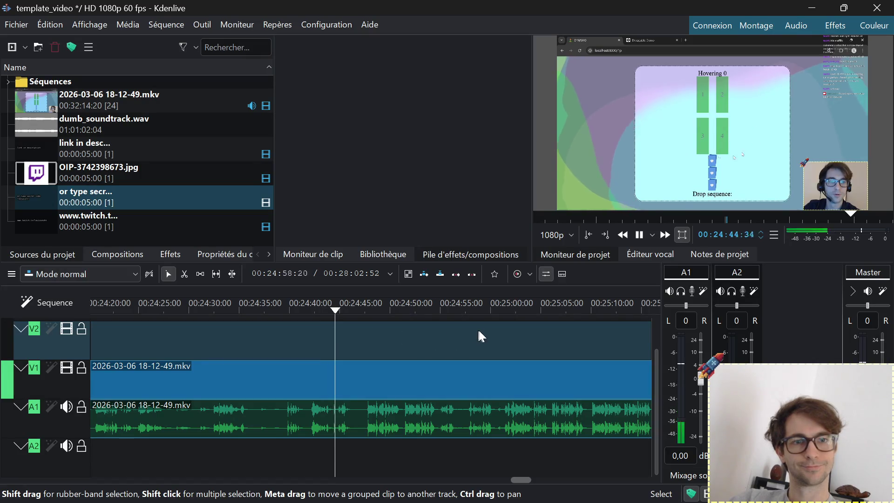
{"action": "scroll", "coordinate": [479, 331], "scroll_direction": "down", "scroll_amount": 2, "text": "ctrl"}
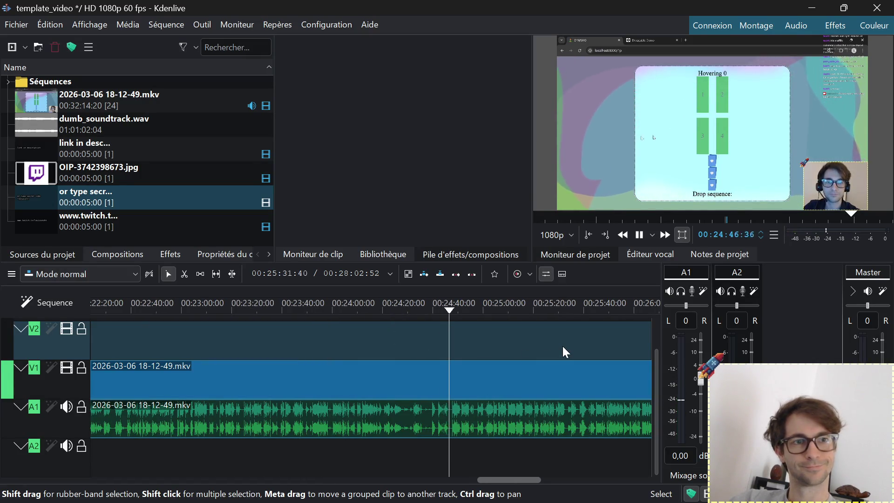
{"action": "left_click_drag", "start_coordinate": [563, 345], "coordinate": [259, 351]}
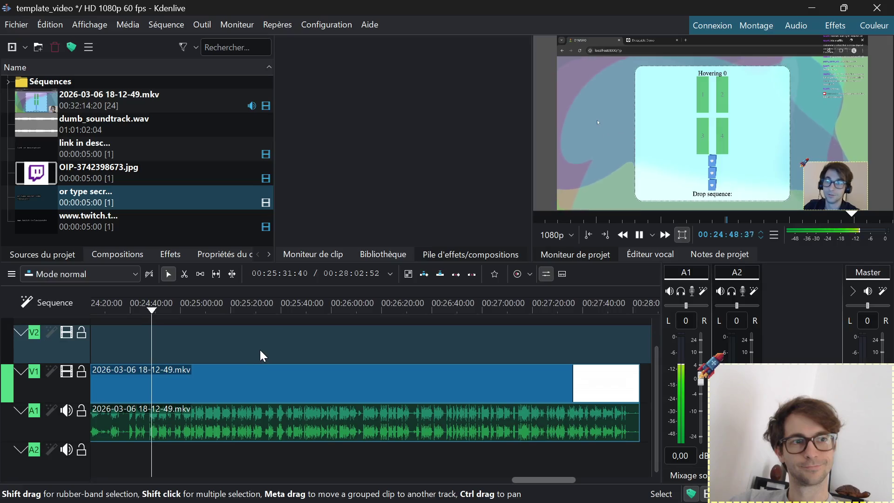
Cut the recording clip near 27:58 with the Razor tool and delete the leftover tail piece
{"action": "left_click", "coordinate": [609, 312]}
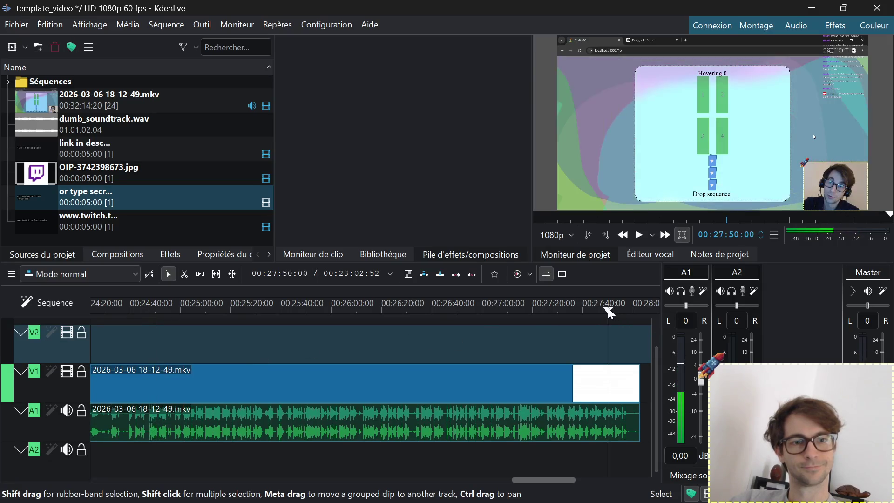
{"action": "scroll", "coordinate": [642, 343], "scroll_direction": "up", "scroll_amount": 2, "text": "ctrl"}
{"action": "scroll", "coordinate": [642, 343], "scroll_direction": "up", "scroll_amount": 2, "text": "ctrl"}
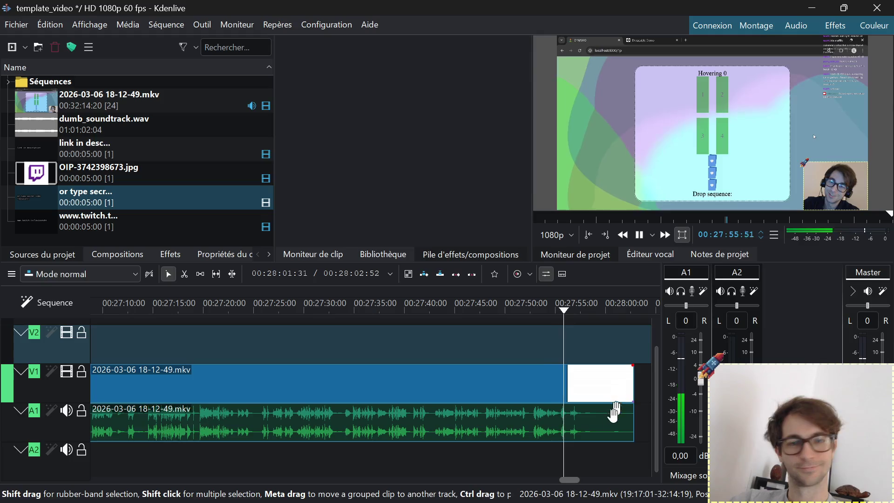
{"action": "key", "text": "x"}
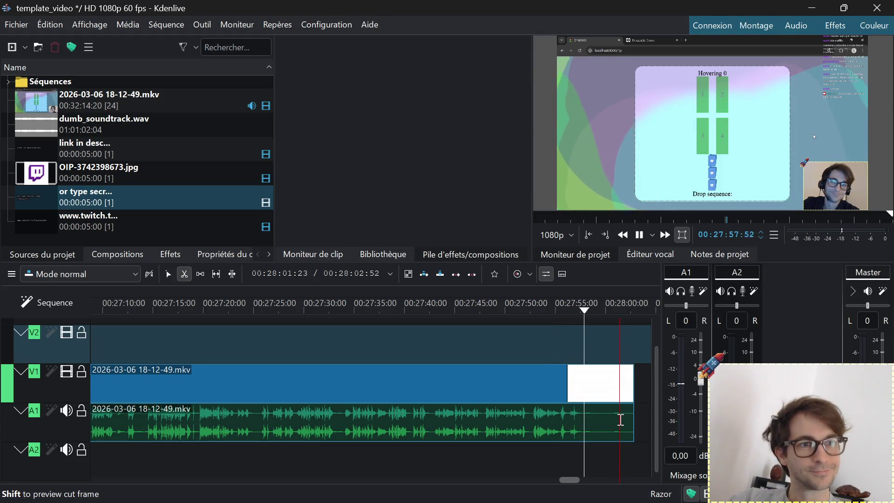
{"action": "scroll", "coordinate": [597, 425], "scroll_direction": "up", "scroll_amount": 2, "text": "ctrl"}
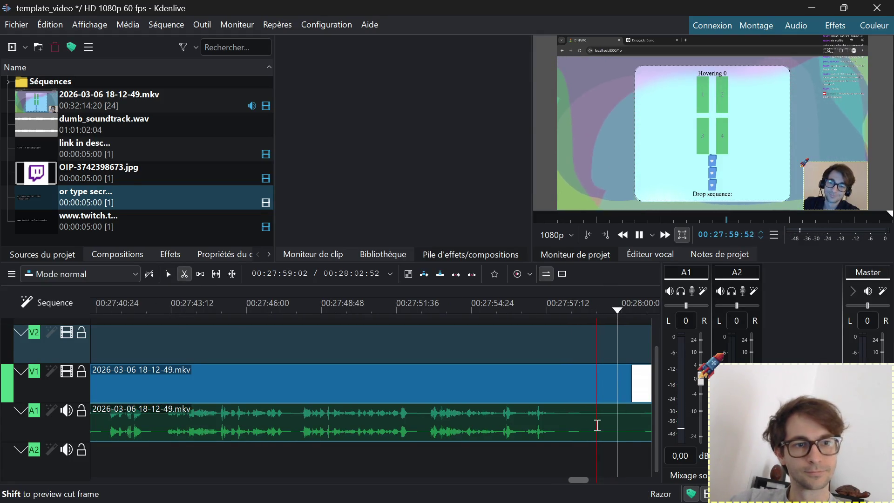
{"action": "key", "text": "space"}
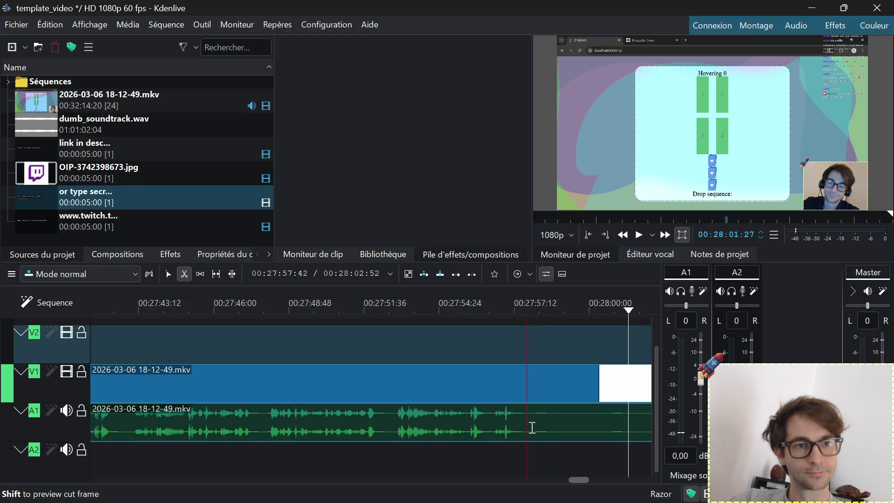
{"action": "left_click", "coordinate": [547, 426]}
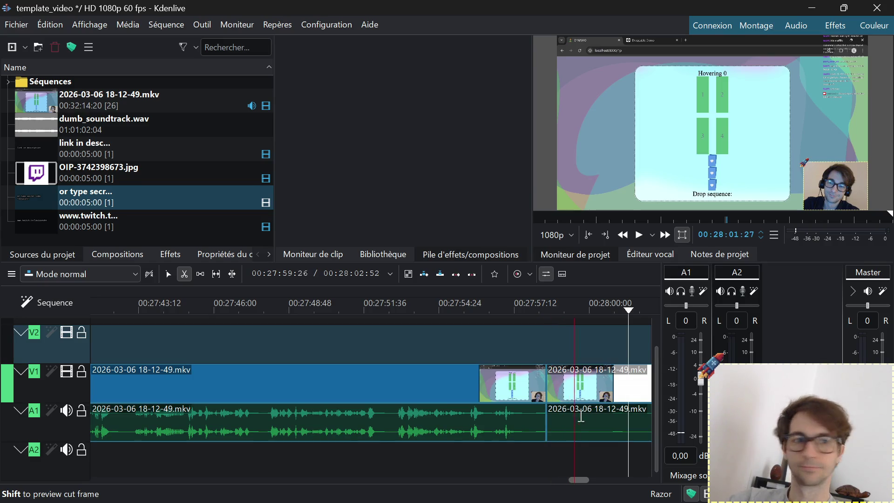
{"action": "key", "text": "s"}
{"action": "left_click", "coordinate": [600, 420]}
{"action": "key", "text": "Delete"}
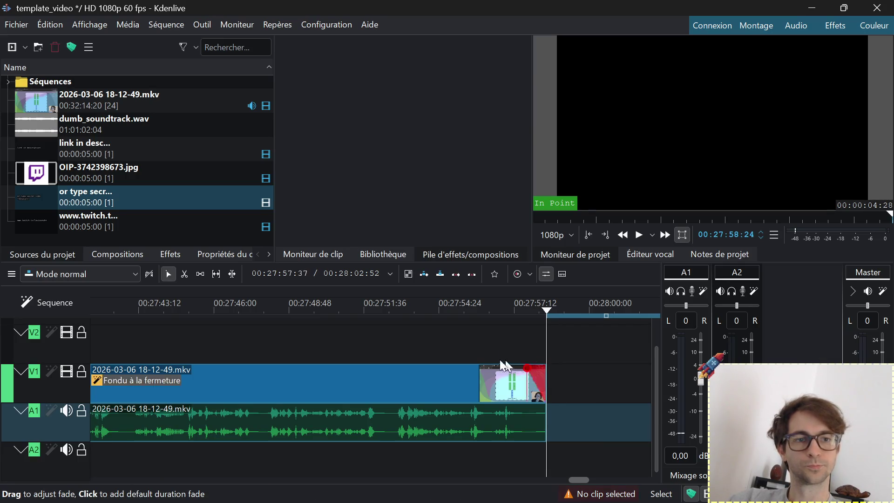
Add a fade-out to the clip's new end and play back the faded ending
{"action": "left_click_drag", "start_coordinate": [546, 374], "coordinate": [456, 362]}
{"action": "left_click", "coordinate": [356, 302]}
{"action": "key", "text": "space"}
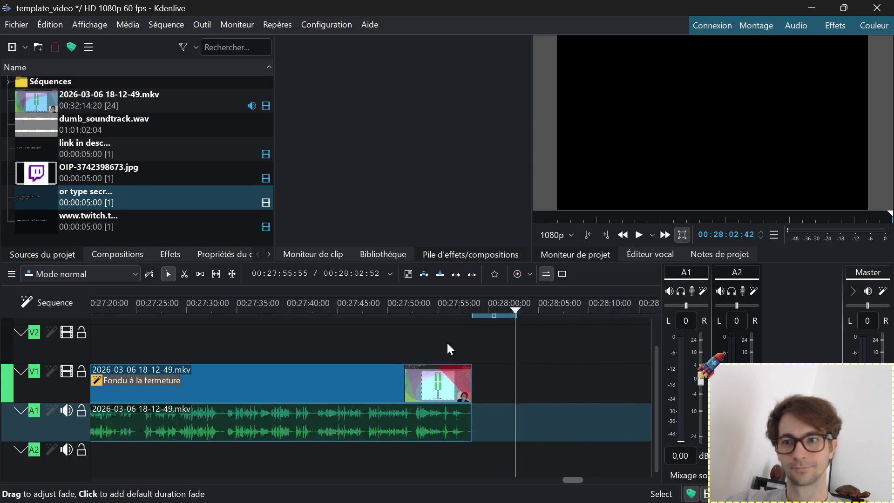
{"action": "scroll", "coordinate": [446, 341], "scroll_direction": "down", "scroll_amount": 2}
{"action": "scroll", "coordinate": [446, 342], "scroll_direction": "down", "scroll_amount": 2}
{"action": "scroll", "coordinate": [446, 342], "scroll_direction": "down", "scroll_amount": 2}
{"action": "scroll", "coordinate": [446, 342], "scroll_direction": "down", "scroll_amount": 3}
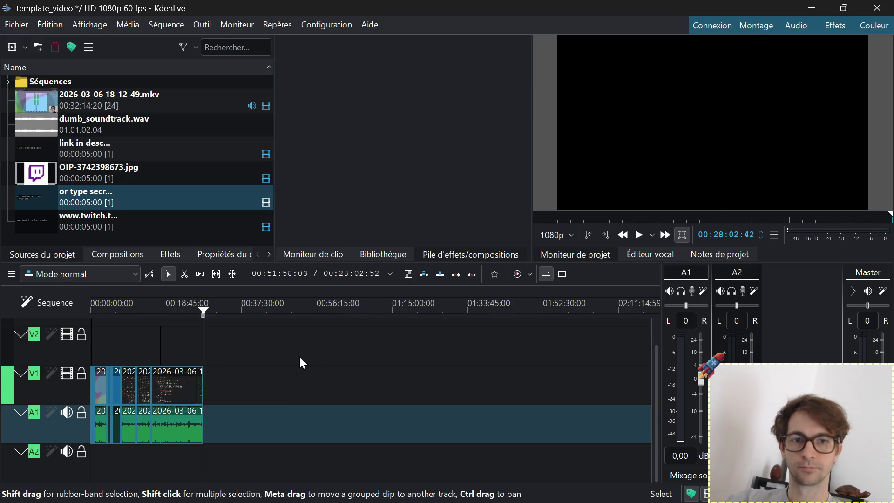
{"action": "key", "text": "Home"}
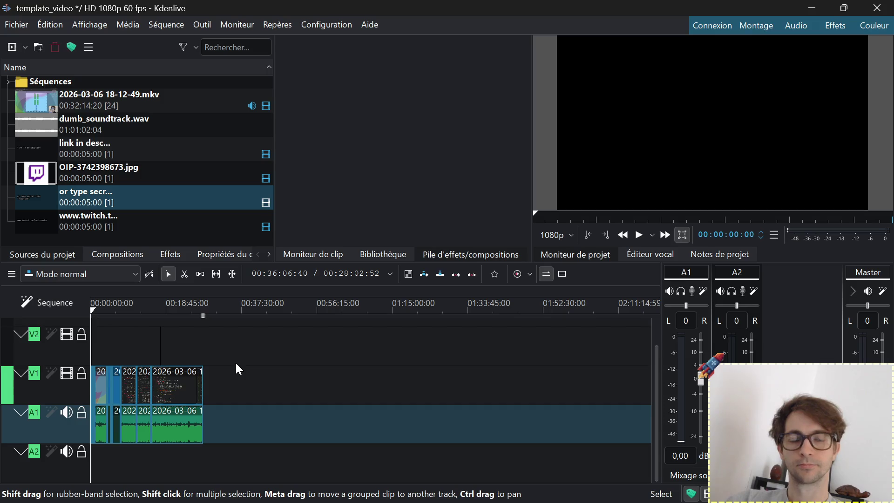
{"action": "scroll", "coordinate": [132, 345], "scroll_direction": "up", "scroll_amount": 4}
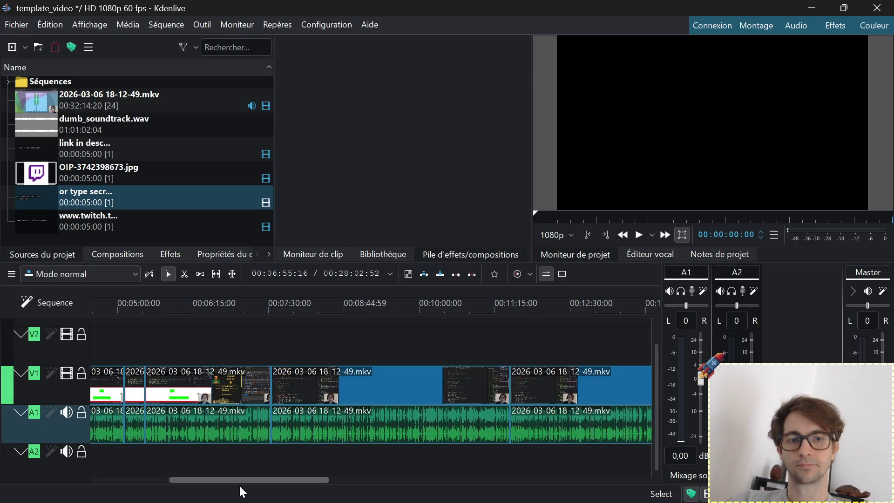
{"action": "left_click_drag", "start_coordinate": [235, 480], "coordinate": [102, 472]}
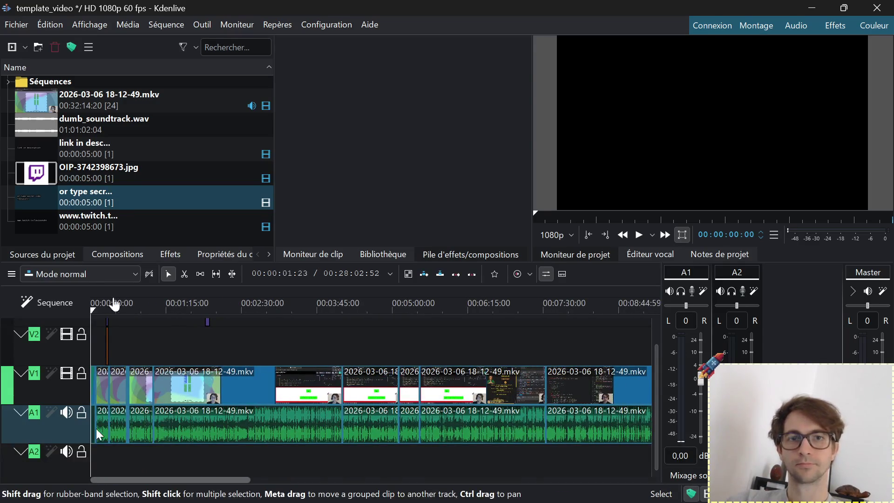
Drop dumb_soundtrack.wav onto A2 at 00:00 and play the timeline from the start
{"action": "left_click", "coordinate": [94, 121]}
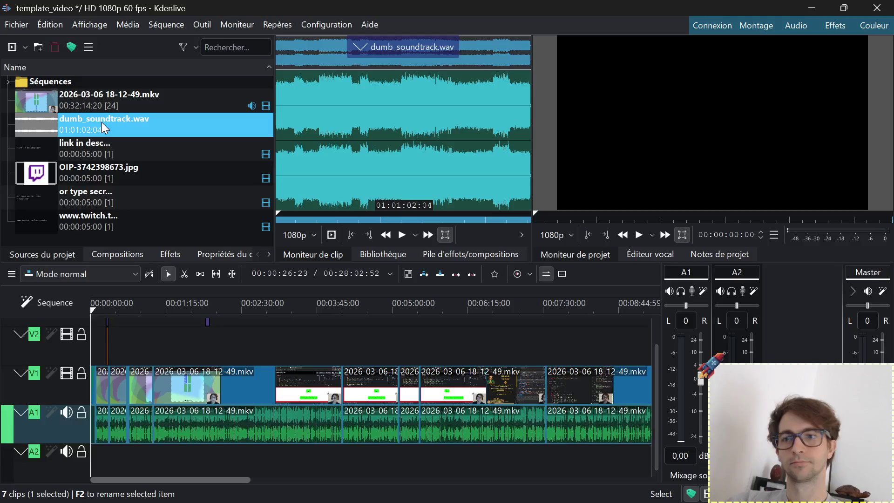
{"action": "left_click_drag", "start_coordinate": [101, 121], "coordinate": [92, 461]}
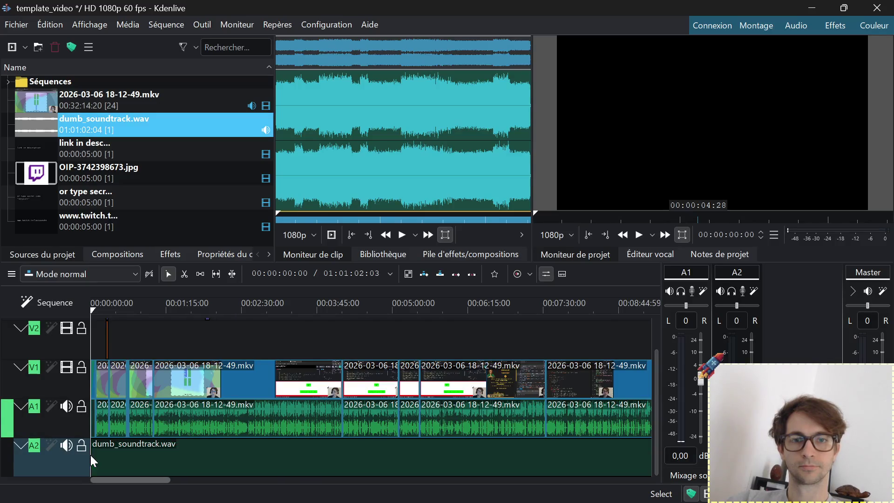
{"action": "scroll", "coordinate": [94, 422], "scroll_direction": "up", "scroll_amount": 3, "text": "ctrl"}
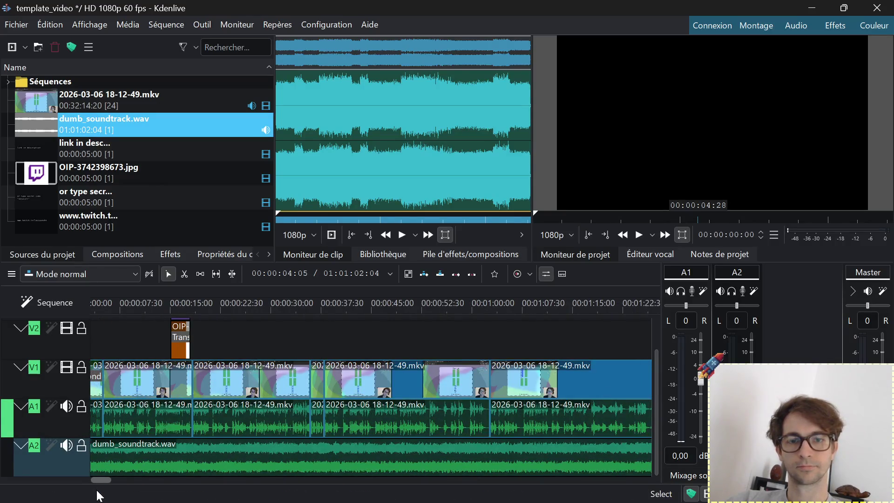
{"action": "left_click", "coordinate": [220, 373]}
{"action": "left_click", "coordinate": [308, 304]}
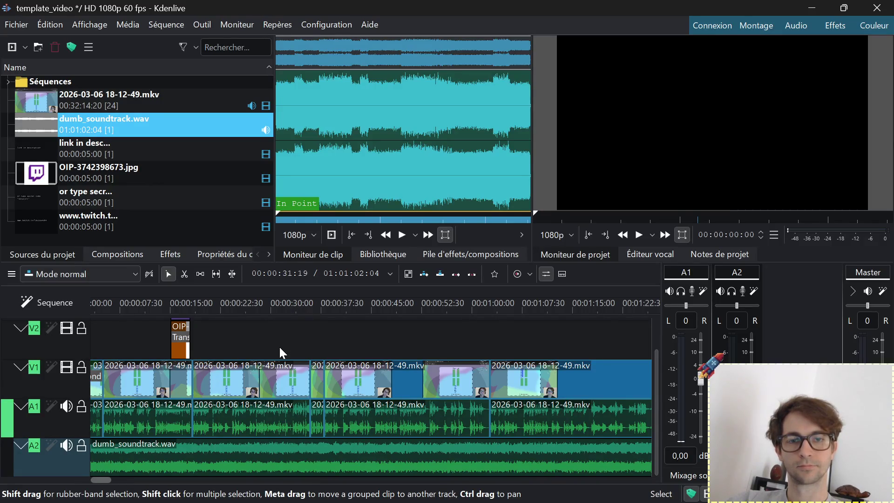
{"action": "key", "text": "Home"}
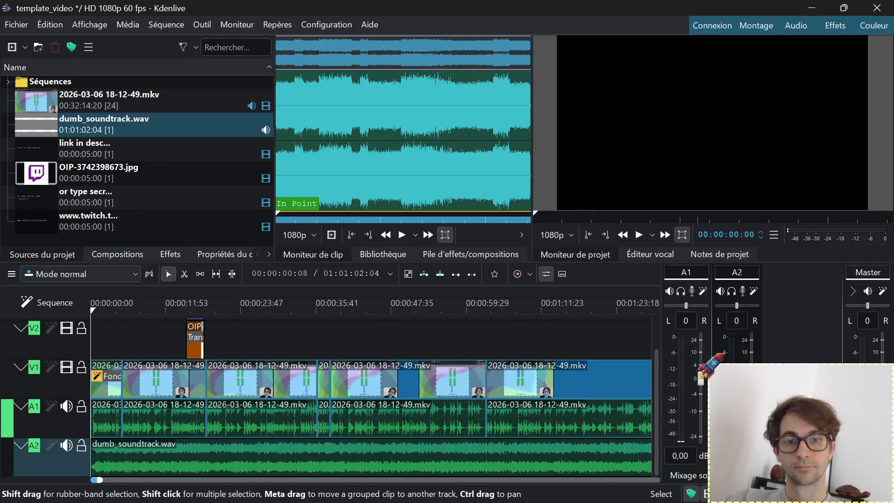
{"action": "left_click", "coordinate": [108, 331]}
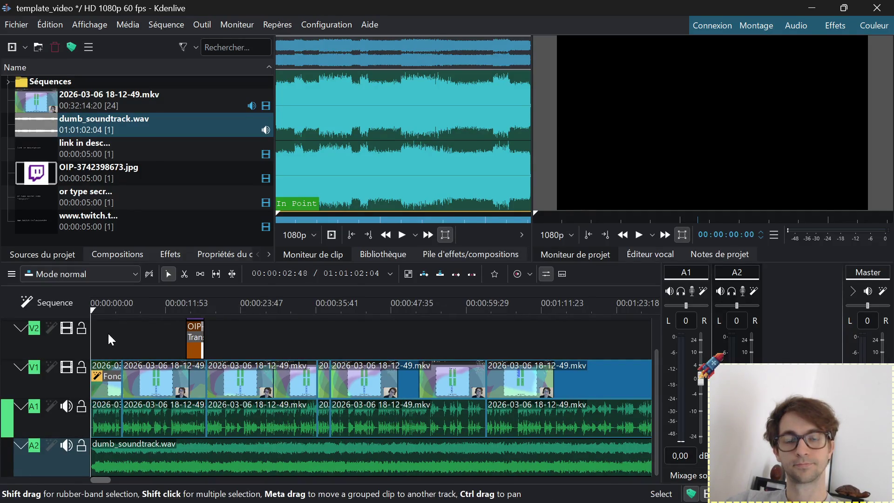
{"action": "scroll", "coordinate": [107, 331], "scroll_direction": "up", "scroll_amount": 3, "text": "ctrl"}
{"action": "scroll", "coordinate": [107, 331], "scroll_direction": "up", "scroll_amount": 2, "text": "ctrl"}
{"action": "key", "text": "space"}
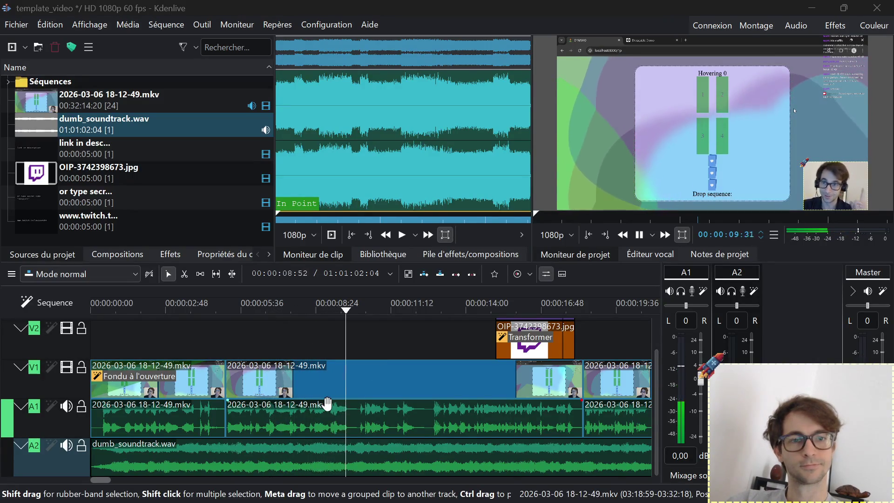
{"action": "scroll", "coordinate": [327, 404], "scroll_direction": "down", "scroll_amount": 2, "text": "ctrl"}
{"action": "left_click", "coordinate": [579, 308]}
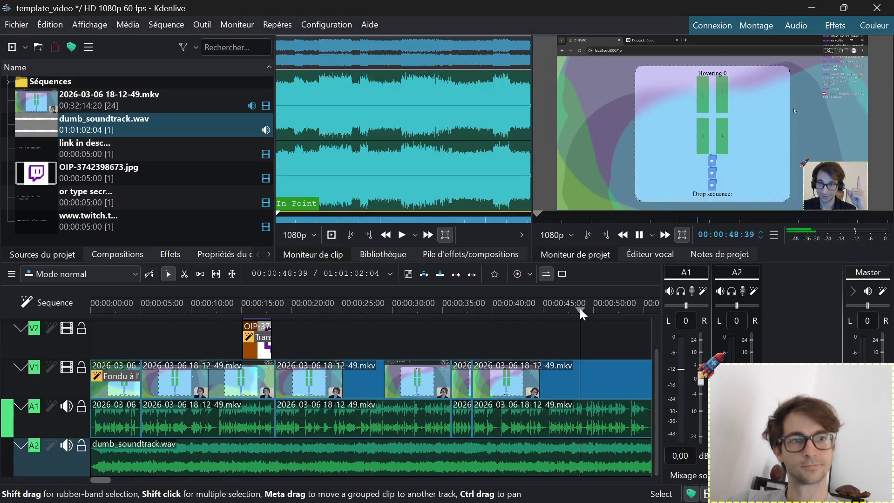
{"action": "scroll", "coordinate": [540, 348], "scroll_direction": "down", "scroll_amount": 3, "text": "ctrl"}
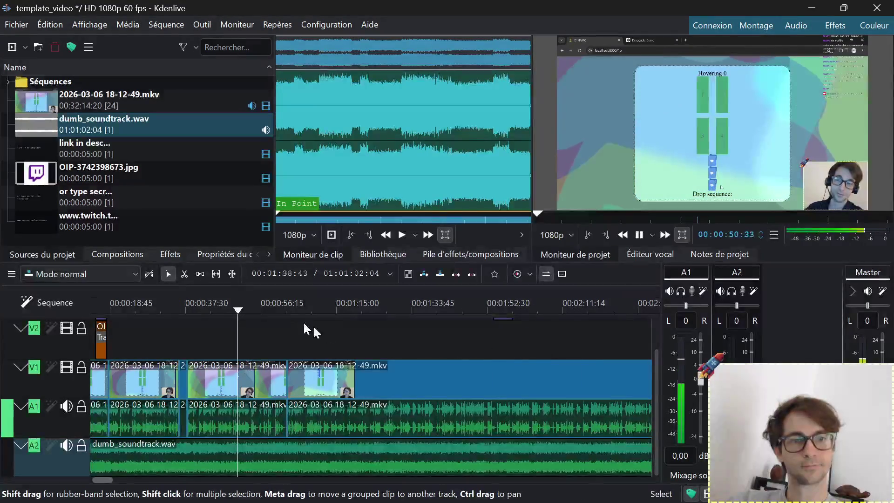
{"action": "left_click", "coordinate": [493, 307]}
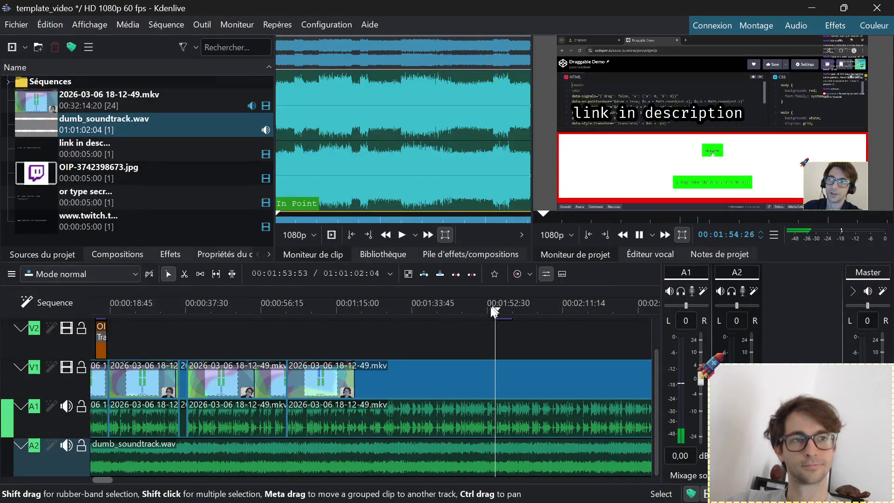
{"action": "left_click", "coordinate": [571, 314]}
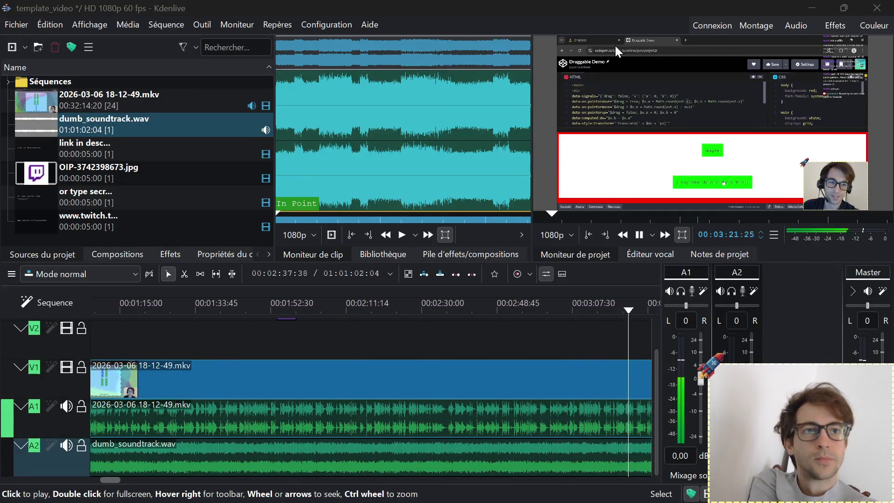
Stop playback, Save As to Vidéos/new.kdenlive, and confirm replacing the existing file
{"action": "left_click", "coordinate": [582, 8]}
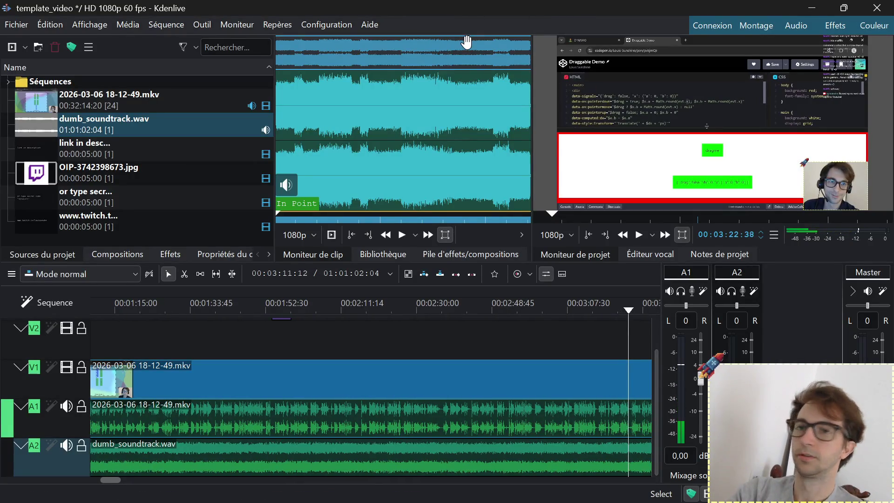
{"action": "key", "text": "ctrl+shift+s"}
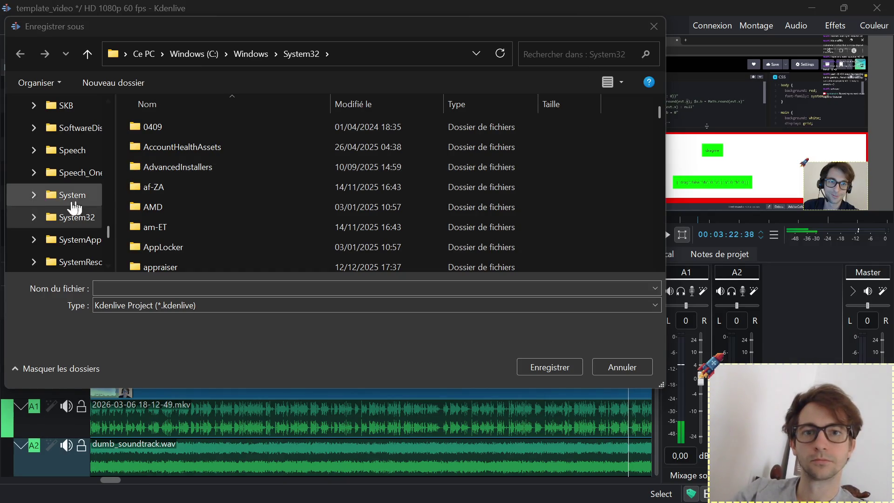
{"action": "scroll", "coordinate": [69, 201], "scroll_direction": "up", "scroll_amount": 5}
{"action": "scroll", "coordinate": [53, 205], "scroll_direction": "up", "scroll_amount": 20}
{"action": "scroll", "coordinate": [55, 200], "scroll_direction": "down", "scroll_amount": 5}
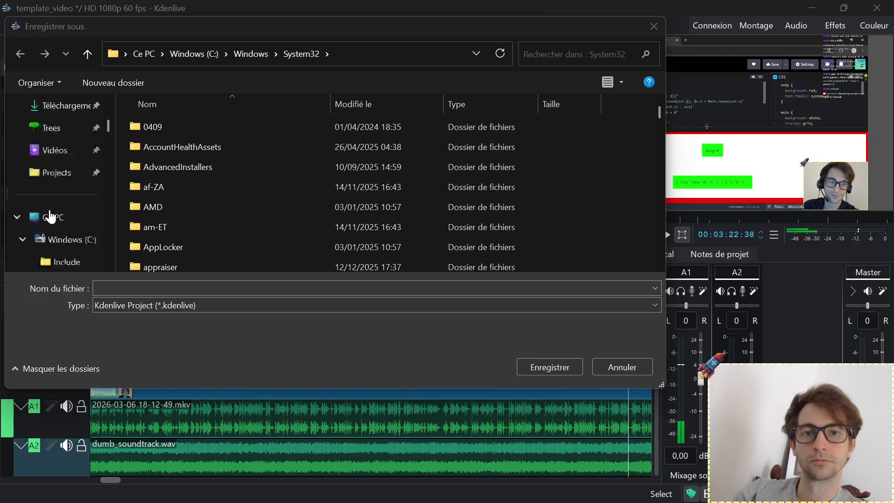
{"action": "scroll", "coordinate": [59, 191], "scroll_direction": "down", "scroll_amount": 2}
{"action": "scroll", "coordinate": [61, 184], "scroll_direction": "up", "scroll_amount": 2}
{"action": "left_click", "coordinate": [49, 152]}
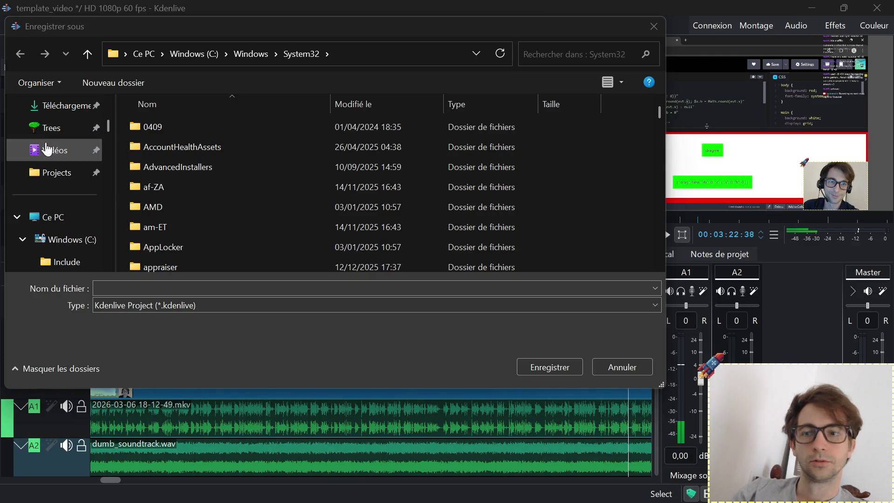
{"action": "left_click", "coordinate": [553, 138]}
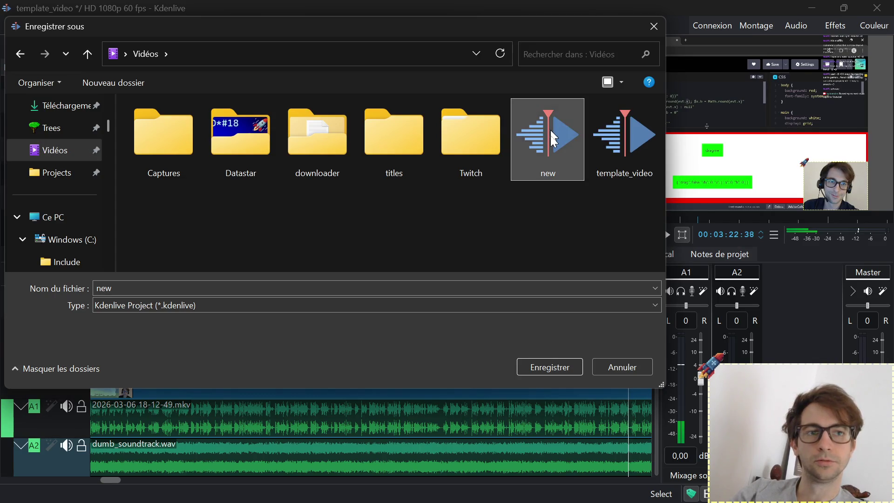
{"action": "left_click", "coordinate": [535, 366]}
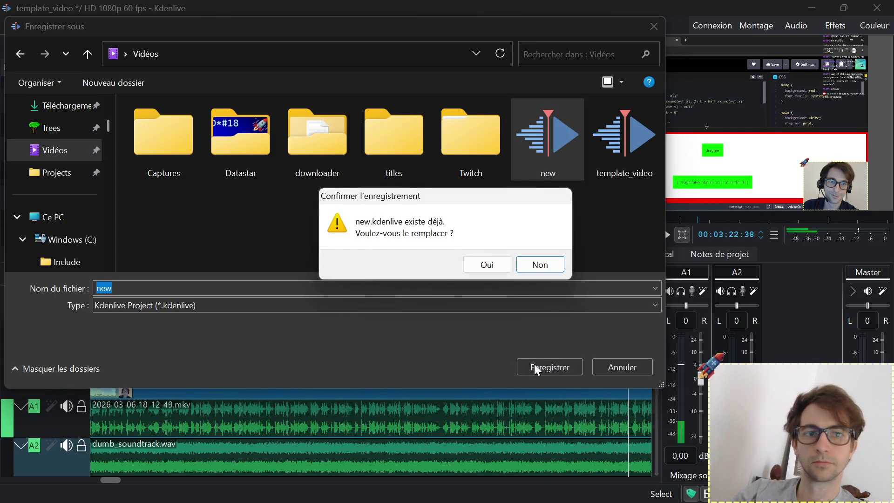
{"action": "left_click", "coordinate": [490, 265]}
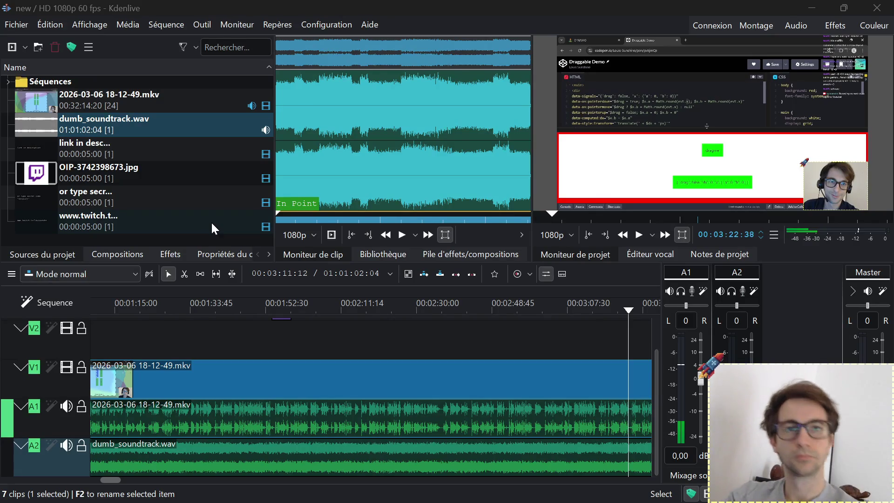
Assign Ctrl+Shift+D as the custom shortcut for 'Dupliquer le clip' and confirm
{"action": "left_click", "coordinate": [347, 24]}
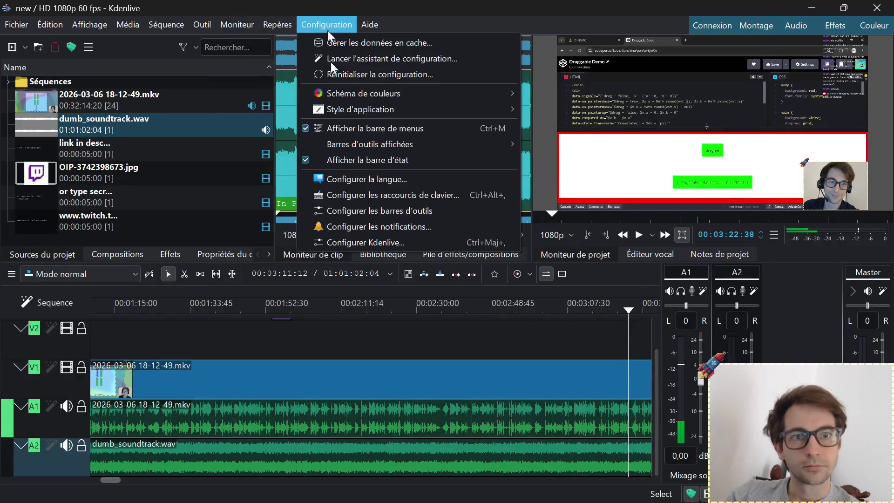
{"action": "left_click", "coordinate": [347, 196]}
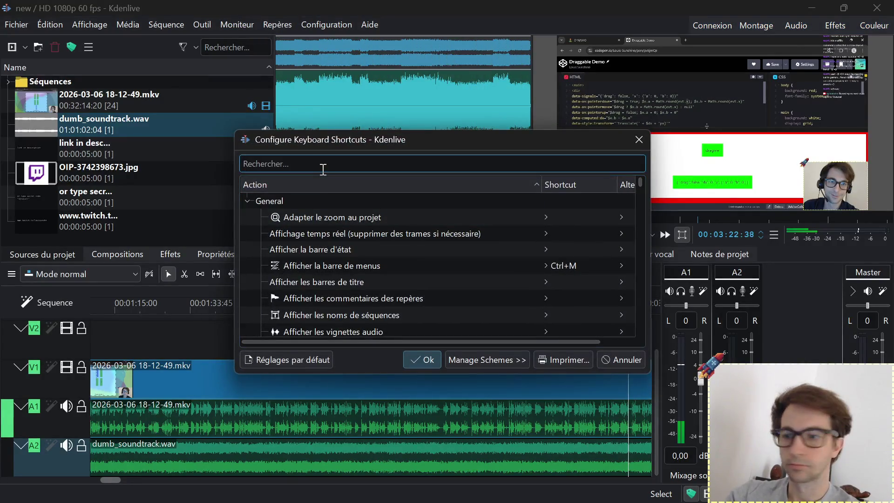
{"action": "type", "text": "dupliquer"}
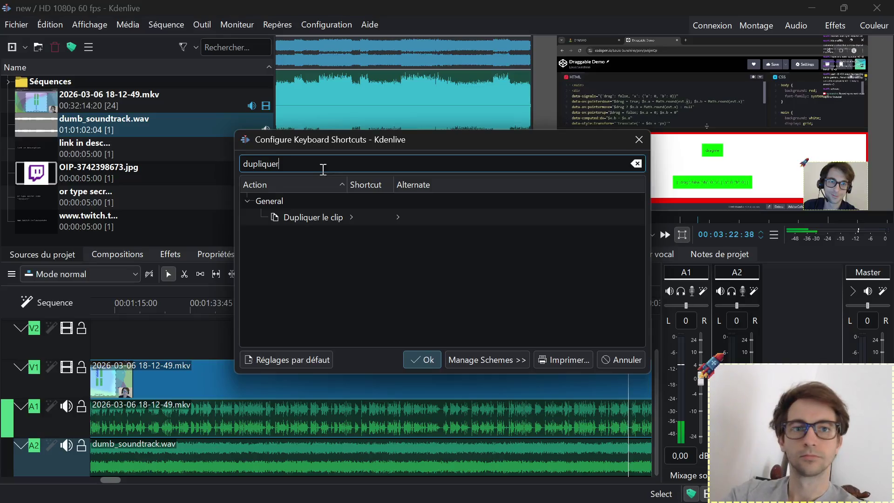
{"action": "left_click", "coordinate": [373, 217]}
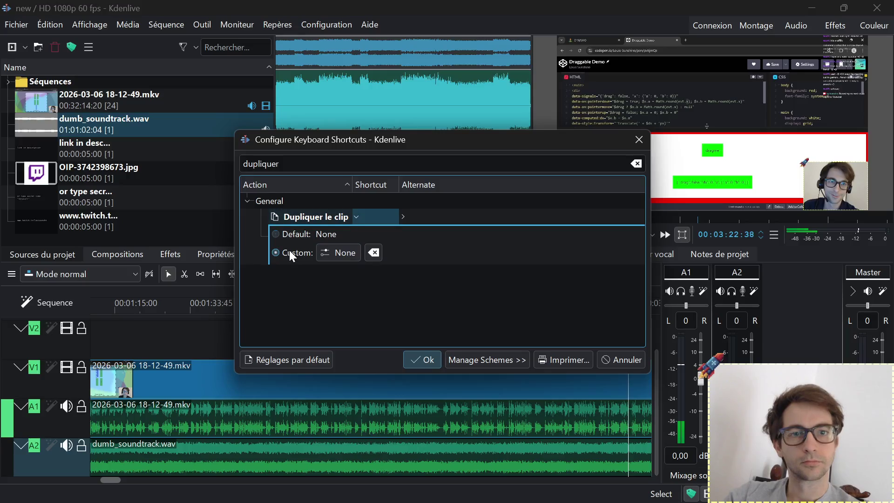
{"action": "left_click", "coordinate": [327, 254]}
{"action": "key", "text": "ctrl+shift+d"}
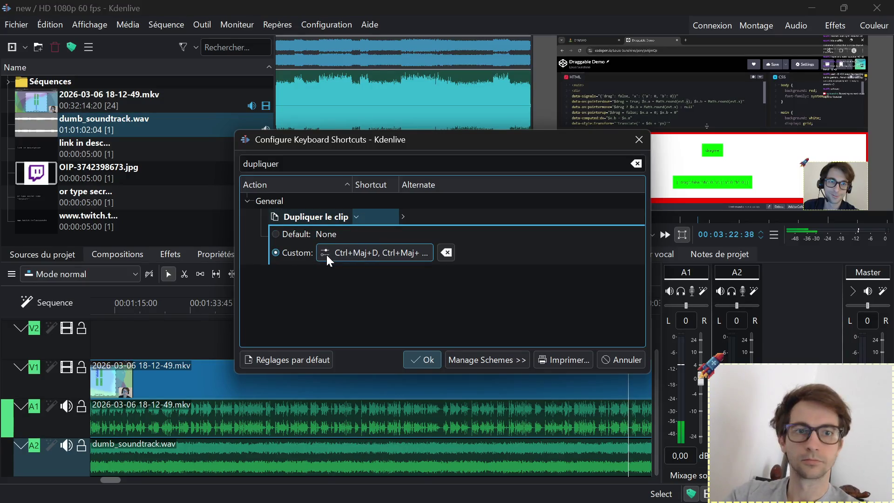
{"action": "left_click", "coordinate": [429, 360]}
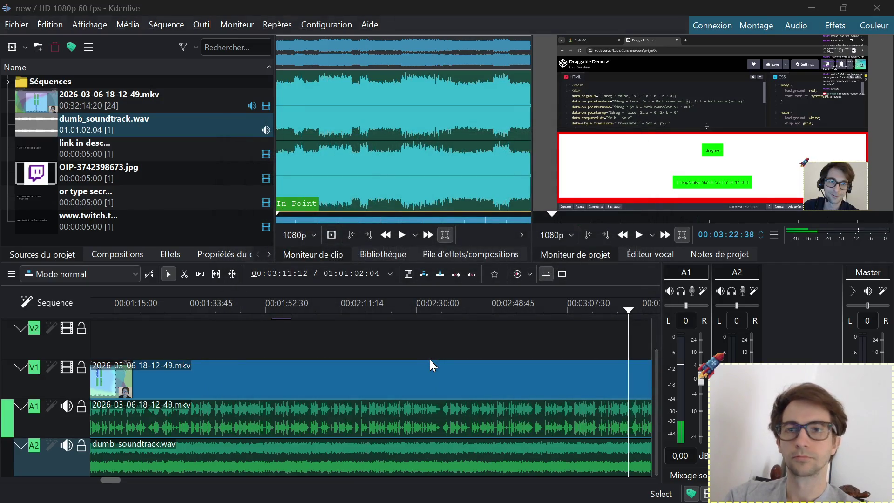
In temp.md, add notes 'très bien, on peut sélectionner si piste a v ou av' and '(pas la peine, on duplique pour reuse)'
{"action": "key", "text": "alt+Tab"}
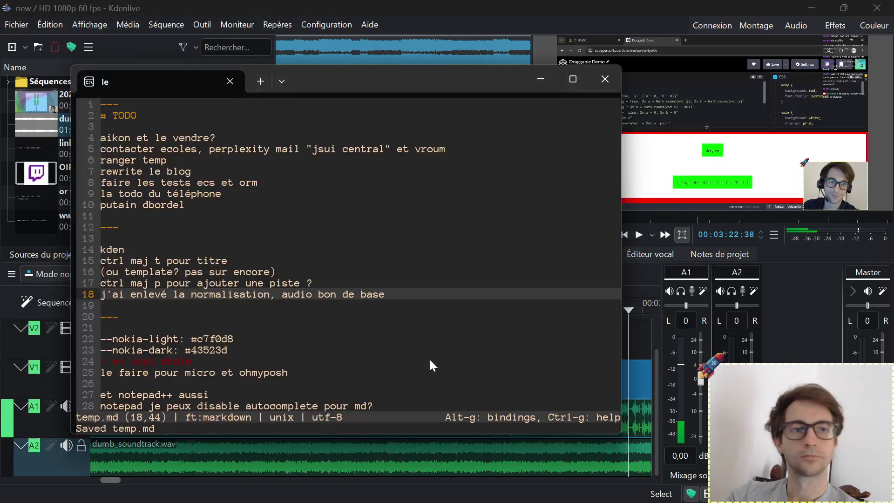
{"action": "key", "text": "Up"}
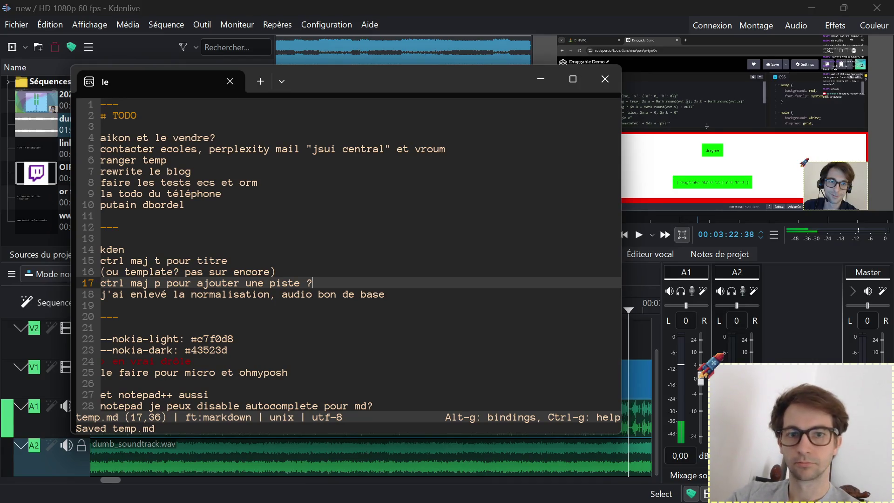
{"action": "key", "text": "Return"}
{"action": "type", "text": "très bien"}
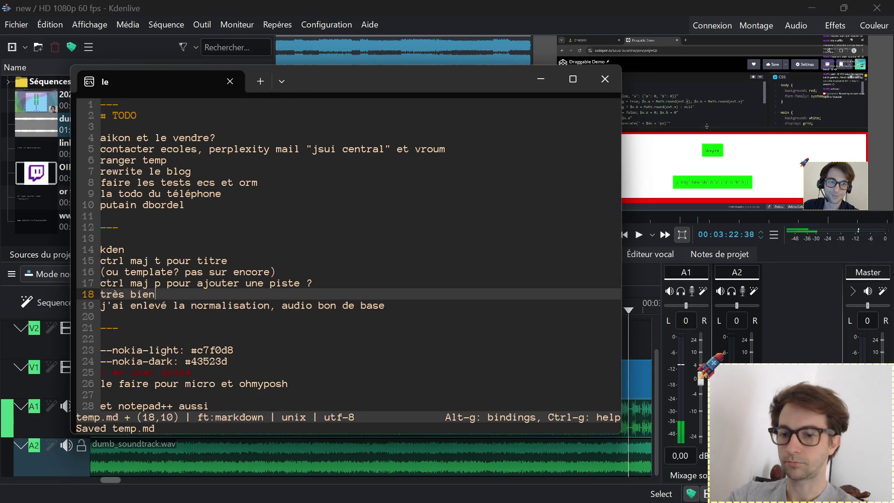
{"action": "type", "text": ", on peut sé"}
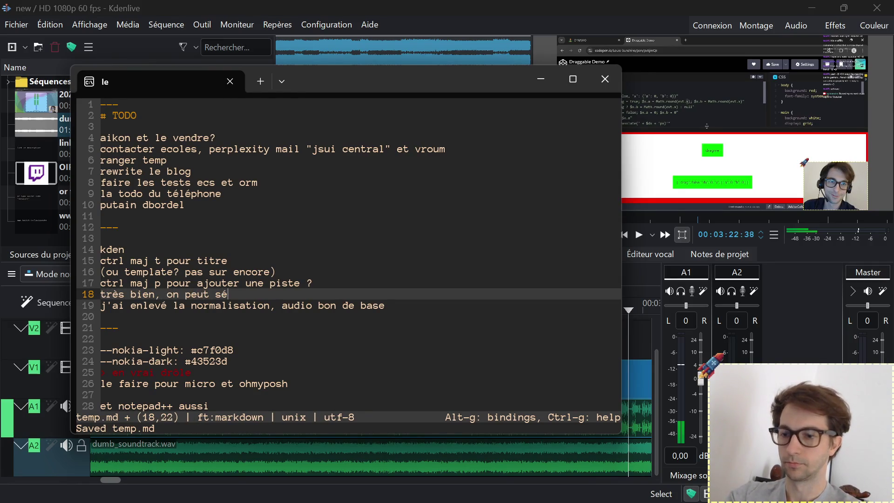
{"action": "type", "text": "lectionner "}
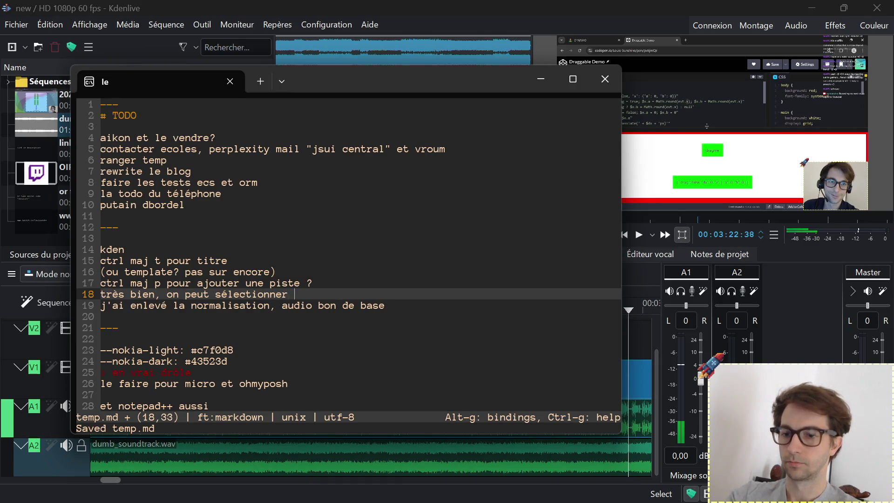
{"action": "type", "text": "si piste a v ou av"}
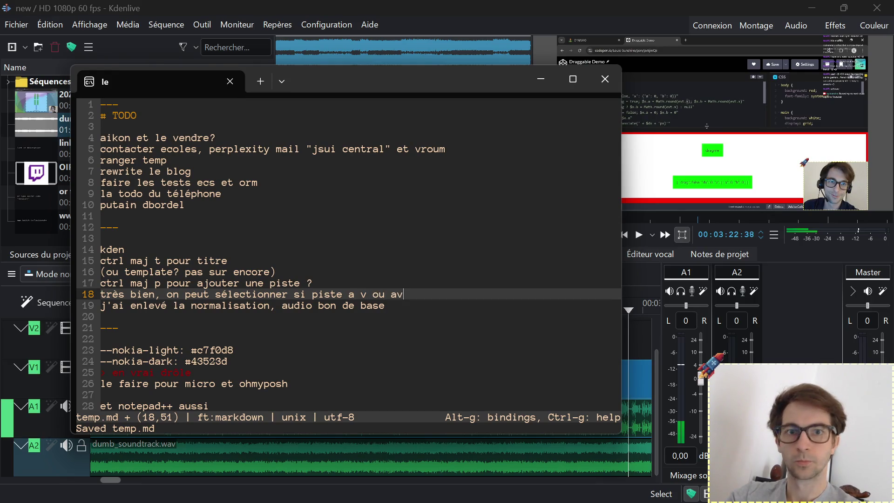
{"action": "key", "text": "Up"}
{"action": "key", "text": "Up"}
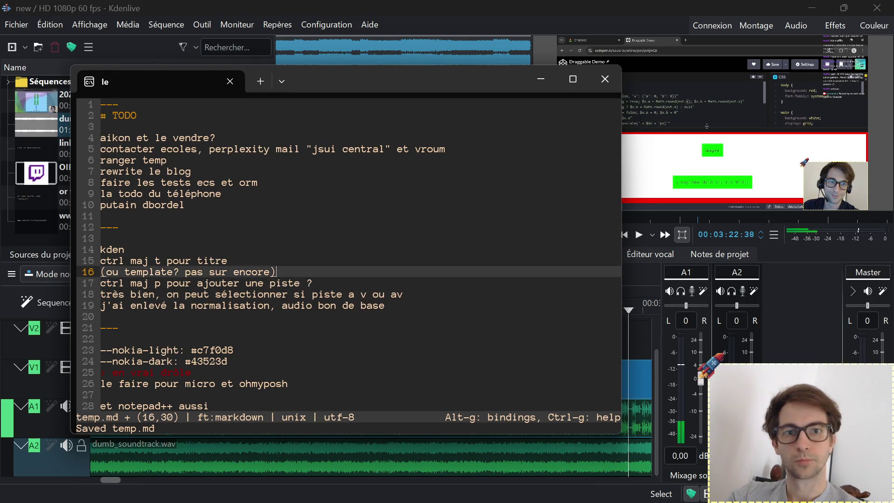
{"action": "key", "text": "Return"}
{"action": "type", "text": "("}
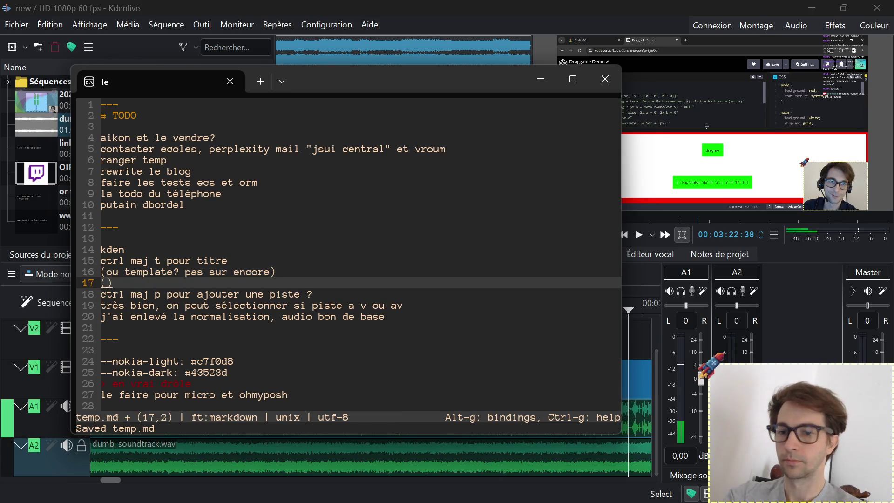
{"action": "type", "text": "pas la peine, "}
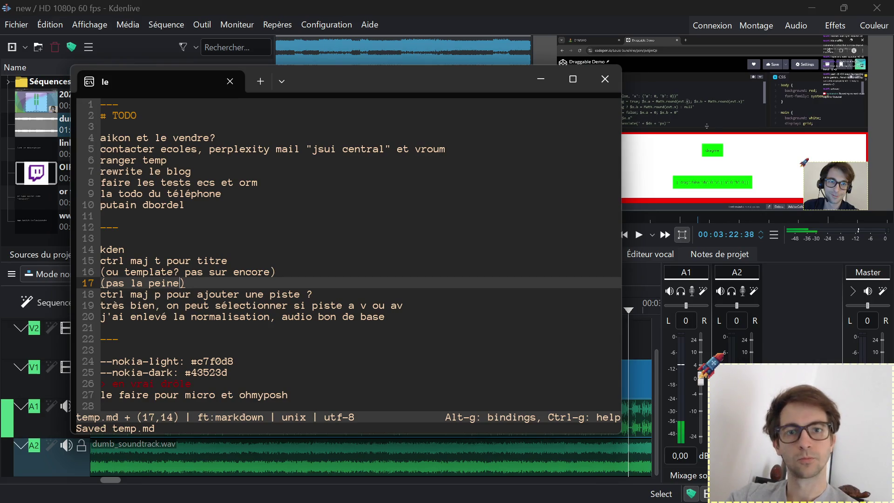
{"action": "type", "text": "on du"}
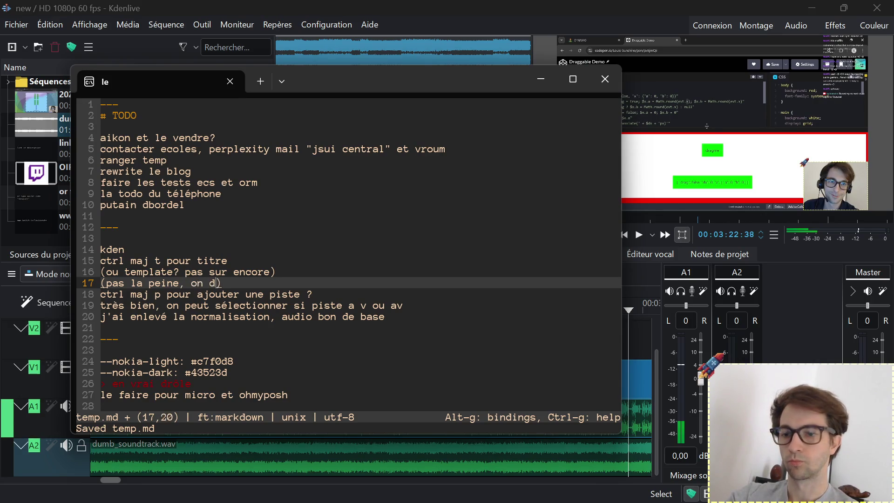
{"action": "type", "text": "ploque"}
{"action": "key", "text": "BackSpace"}
{"action": "key", "text": "BackSpace"}
{"action": "key", "text": "BackSpace"}
{"action": "key", "text": "BackSpace"}
{"action": "key", "text": "BackSpace"}
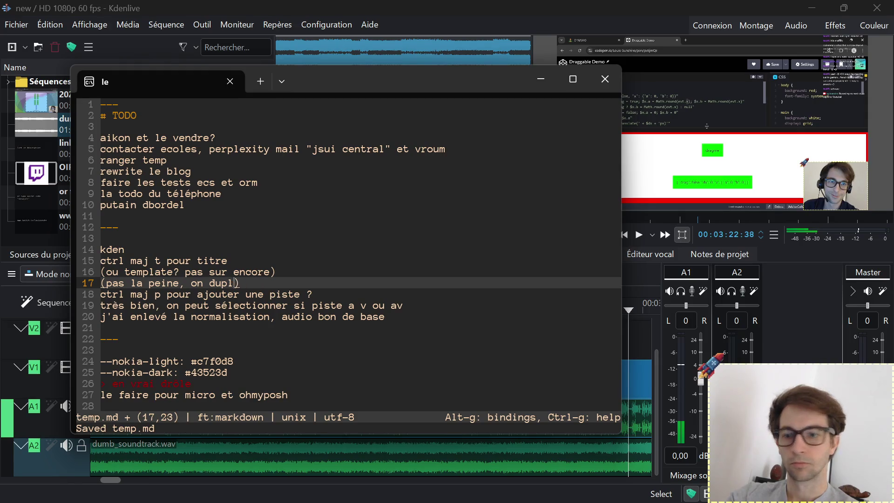
{"action": "type", "text": "lique pour reus"}
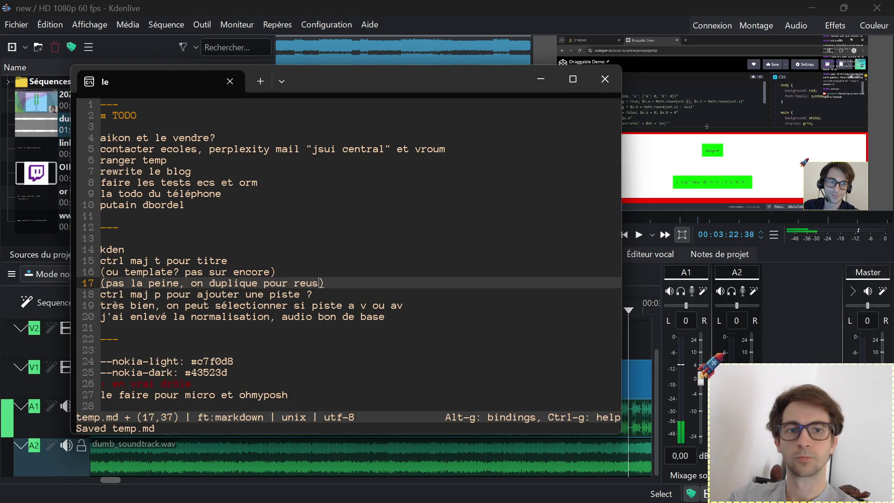
{"action": "type", "text": "e"}
{"action": "key", "text": "Home"}
{"action": "key", "text": "Down"}
{"action": "key", "text": "Down"}
{"action": "key", "text": "Down"}
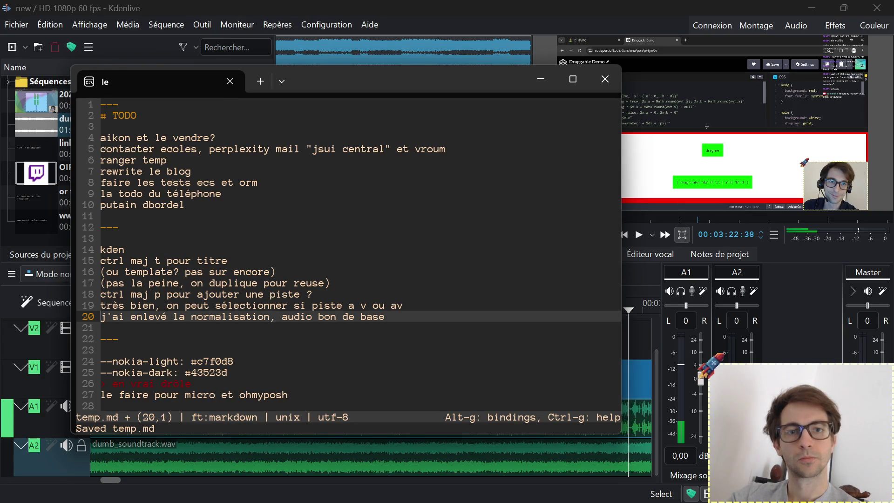
{"action": "key", "text": "Down"}
{"action": "key", "text": "Left"}
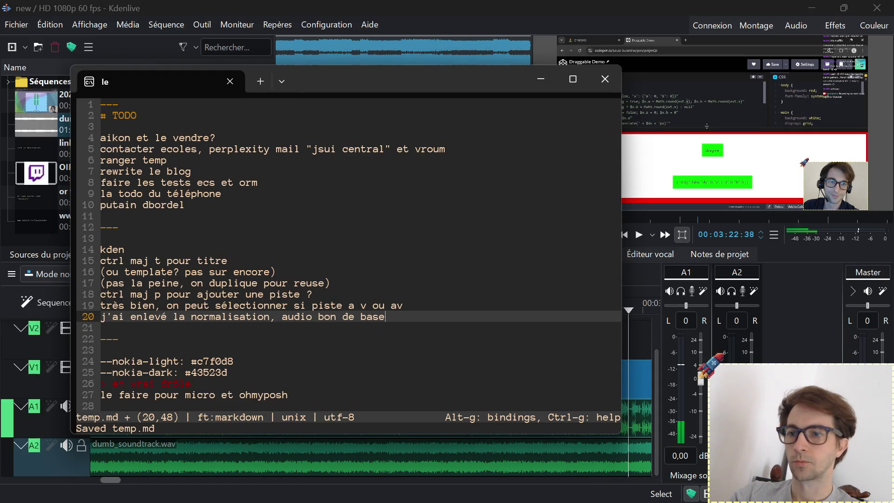
Add 'ctrl maj d pour dupliquer le clip' and 'la trad francaise est vraiment bonne', save, and minimize micro
{"action": "key", "text": "alt+Tab"}
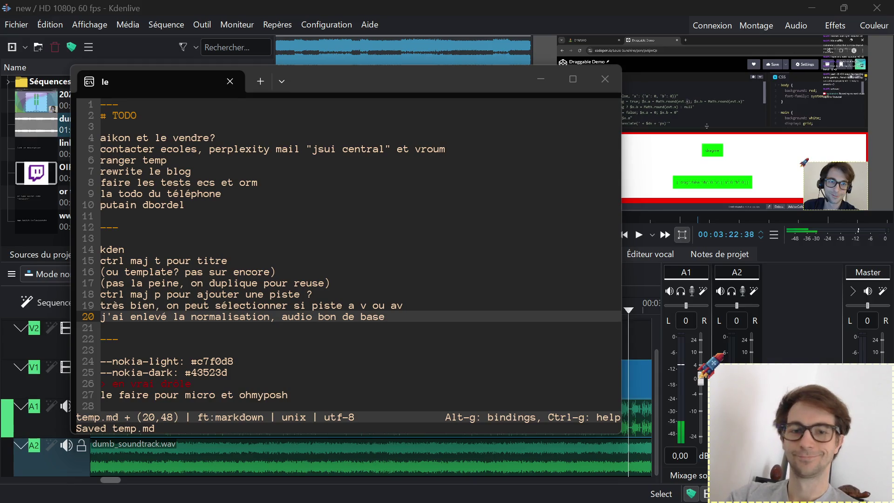
{"action": "left_click", "coordinate": [404, 324]}
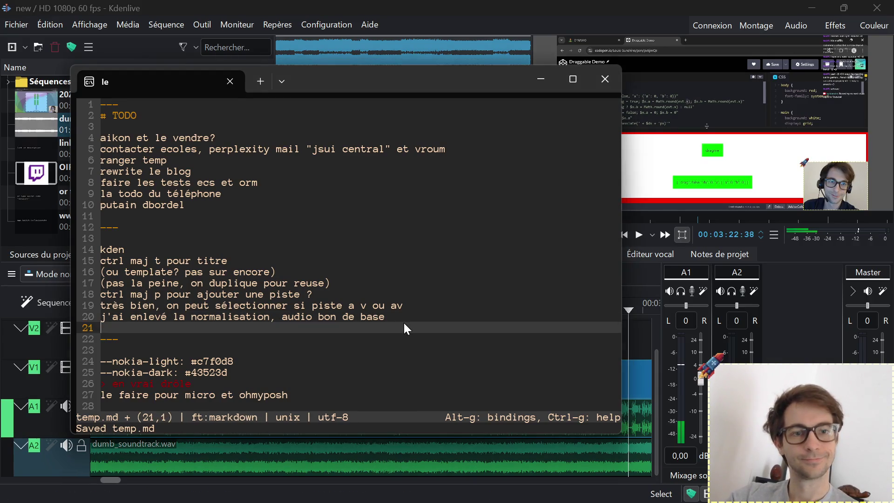
{"action": "key", "text": "alt+Tab"}
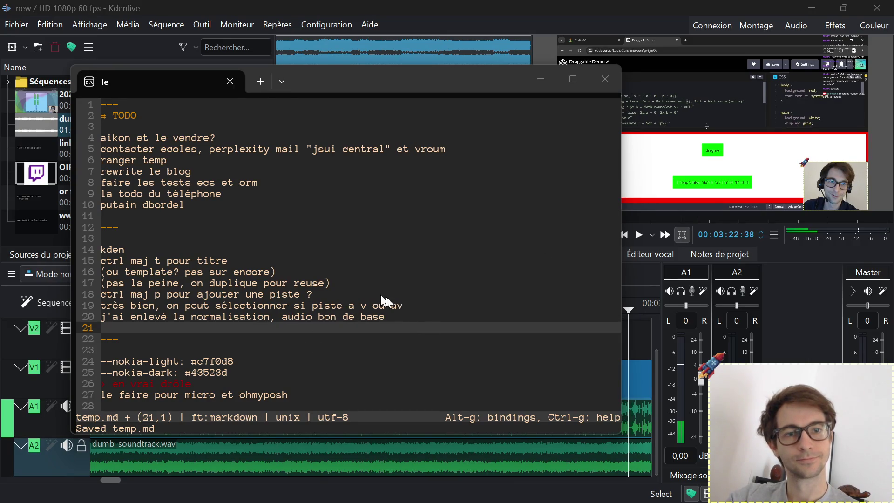
{"action": "left_click", "coordinate": [411, 305]}
{"action": "key", "text": "Return"}
{"action": "type", "text": "trl "}
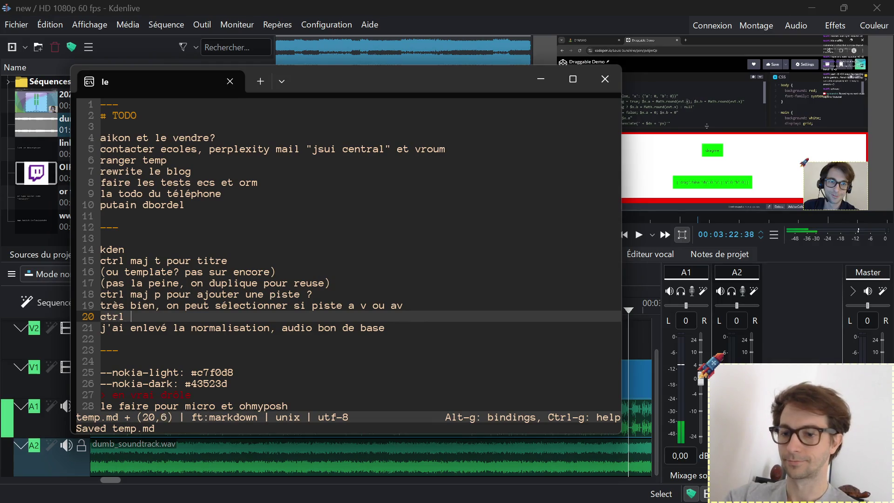
{"action": "type", "text": "maj d "}
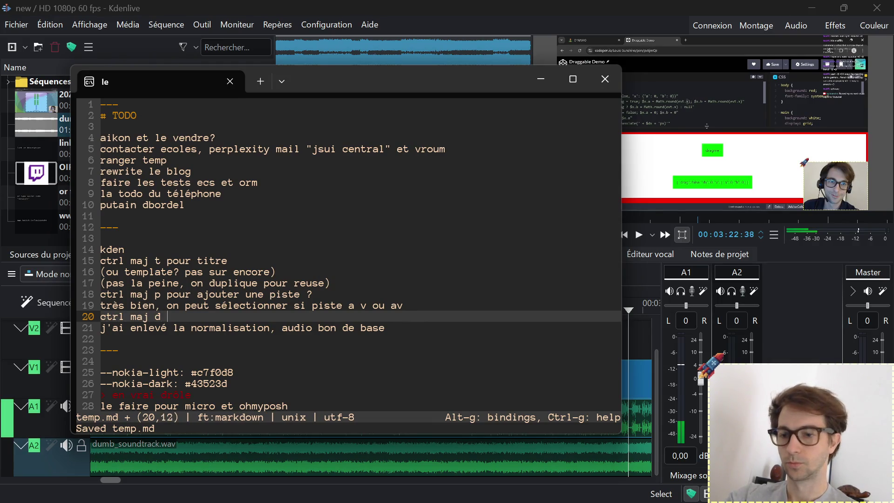
{"action": "type", "text": "pour dupliquer"}
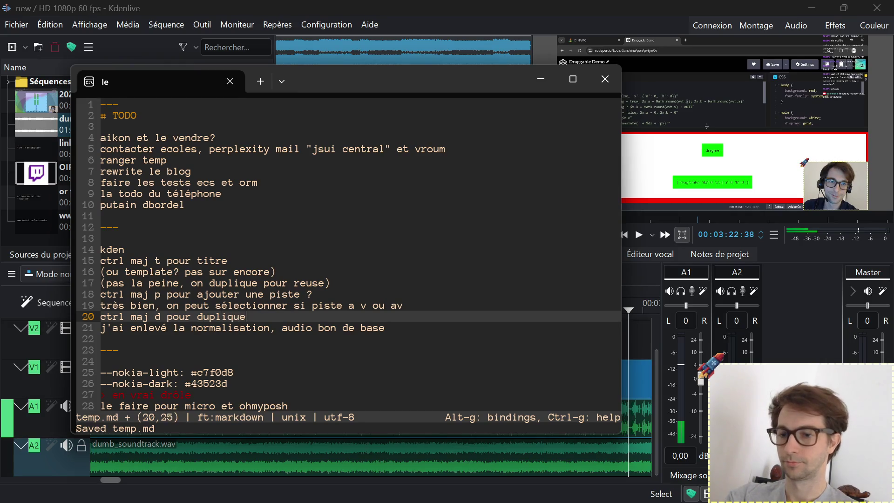
{"action": "type", "text": " le cli"}
{"action": "type", "text": "p"}
{"action": "key", "text": "Return"}
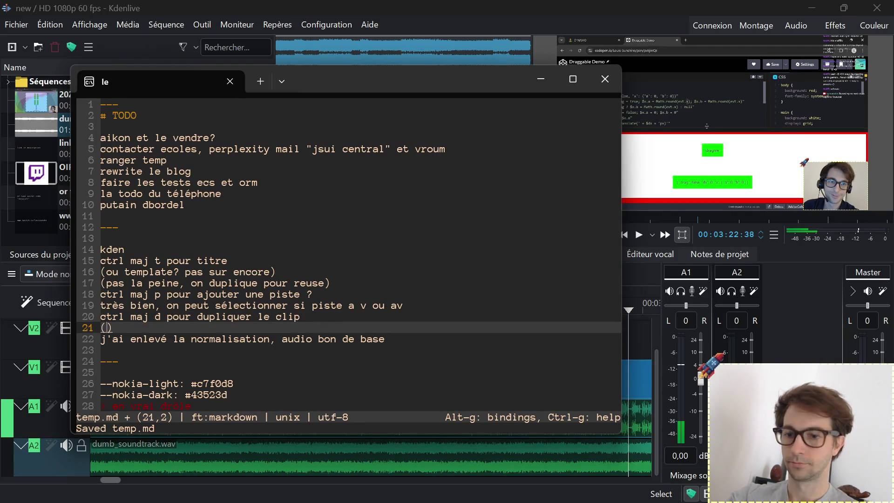
{"action": "type", "text": "la "}
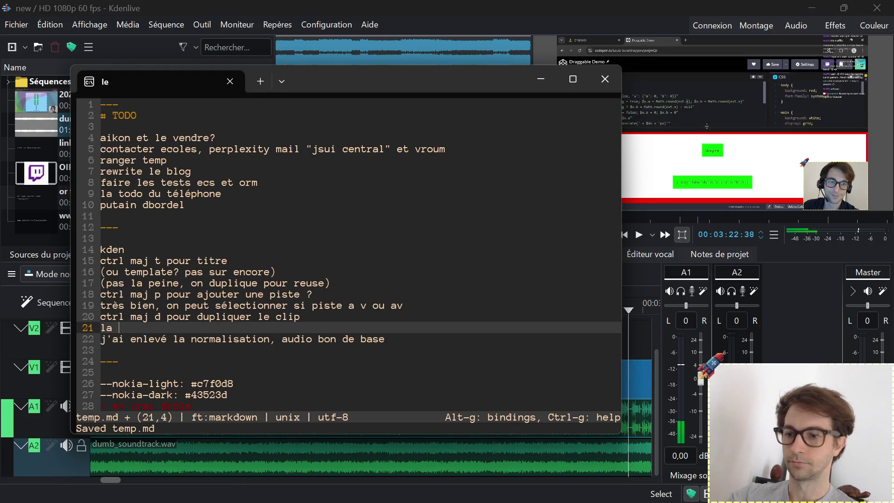
{"action": "type", "text": "trad franca"}
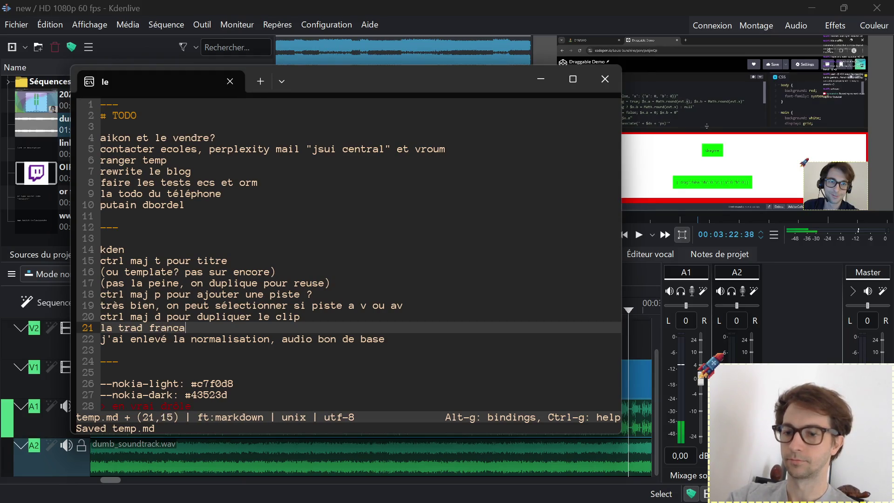
{"action": "type", "text": "ise est vrai"}
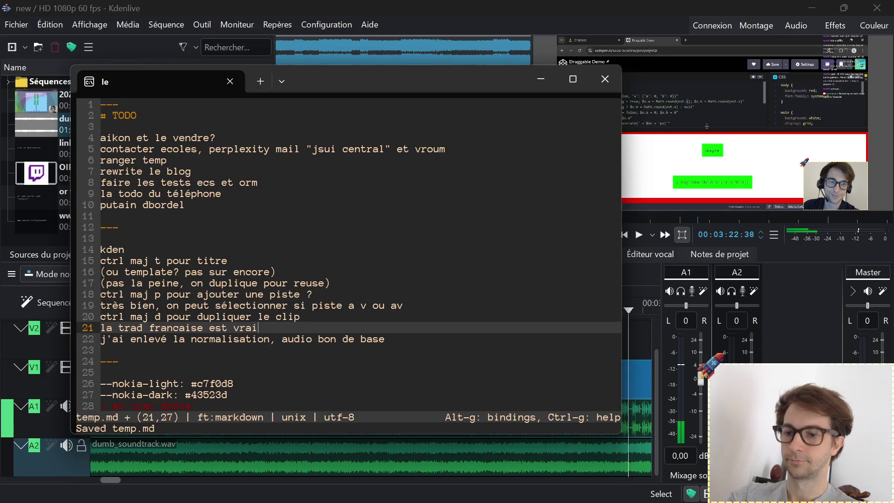
{"action": "type", "text": "ment bonne"}
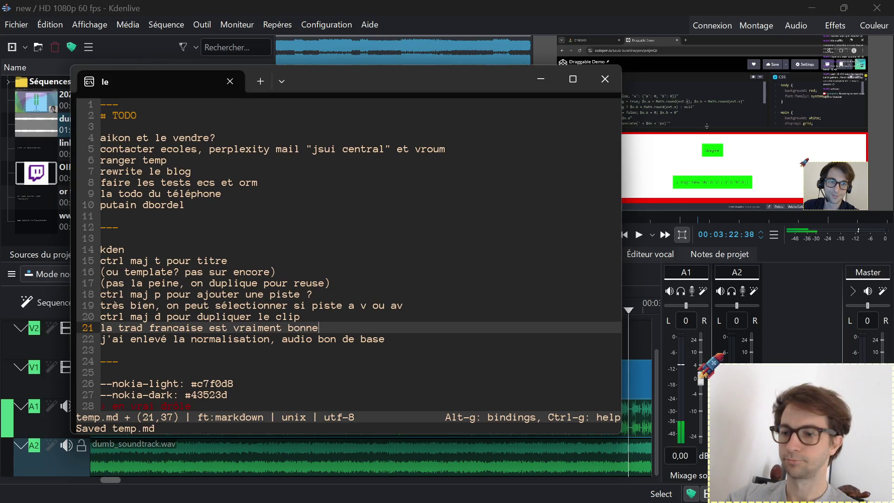
{"action": "key", "text": "ctrl+s"}
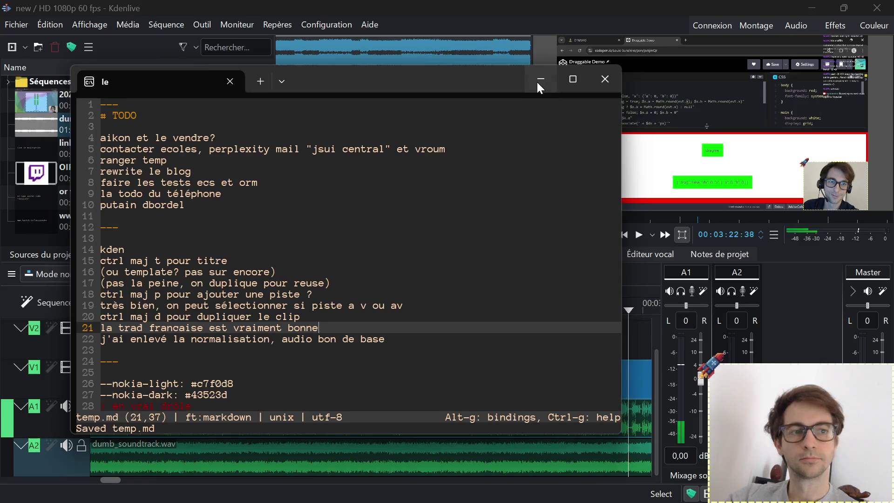
{"action": "left_click", "coordinate": [540, 84]}
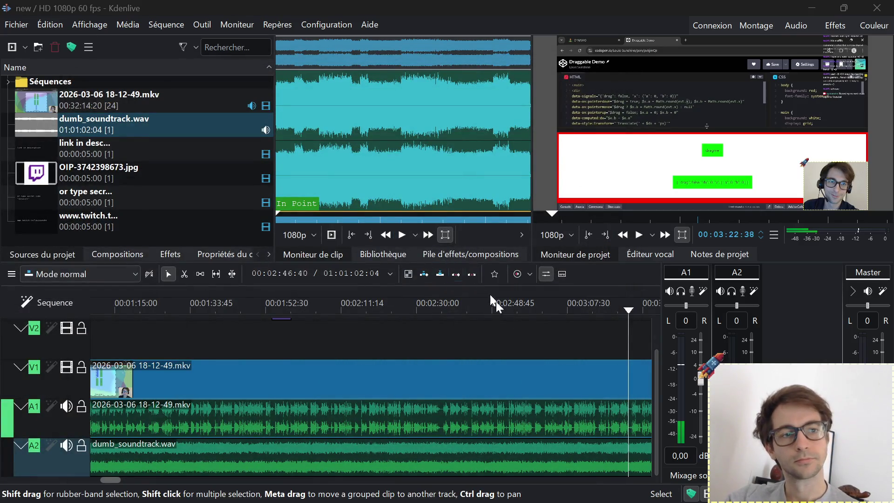
{"action": "left_click", "coordinate": [638, 235]}
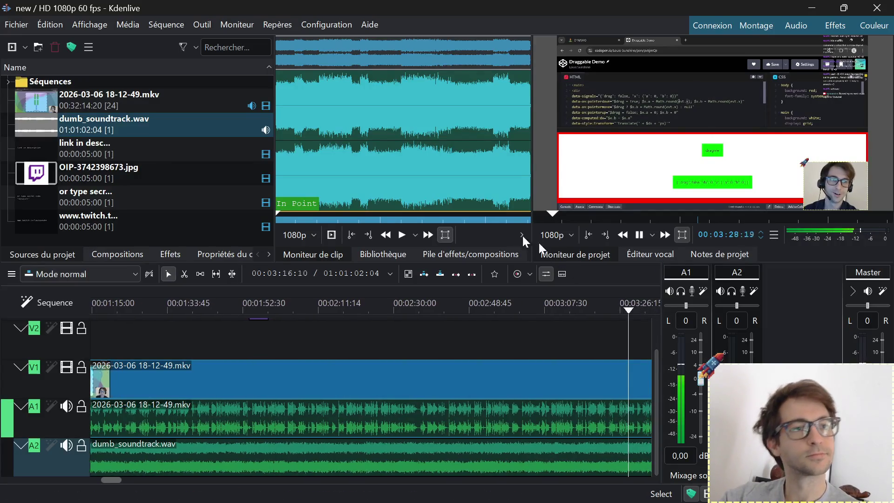
{"action": "key", "text": "space"}
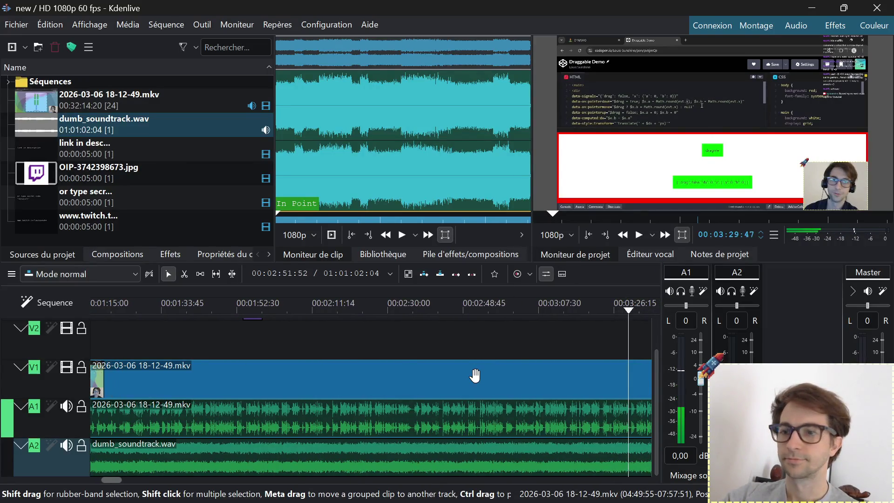
{"action": "scroll", "coordinate": [395, 361], "scroll_direction": "down", "scroll_amount": 2, "text": "ctrl"}
{"action": "scroll", "coordinate": [395, 362], "scroll_direction": "down", "scroll_amount": 2, "text": "ctrl"}
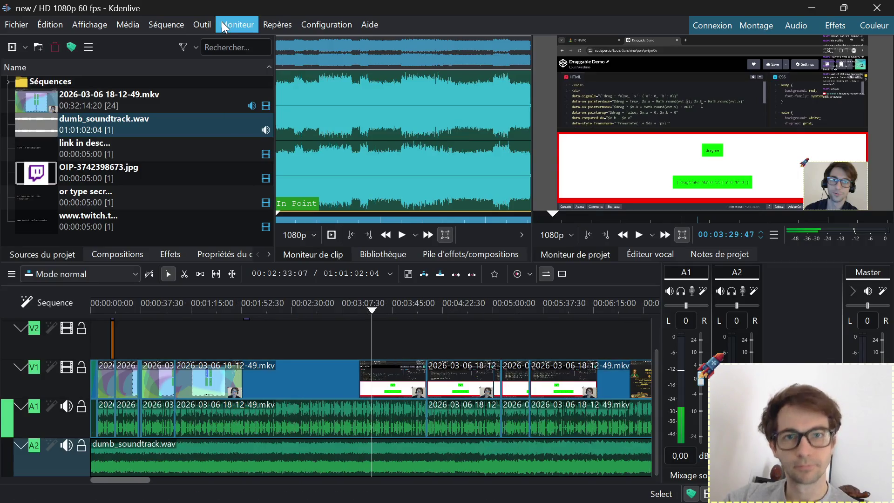
{"action": "left_click", "coordinate": [164, 26]}
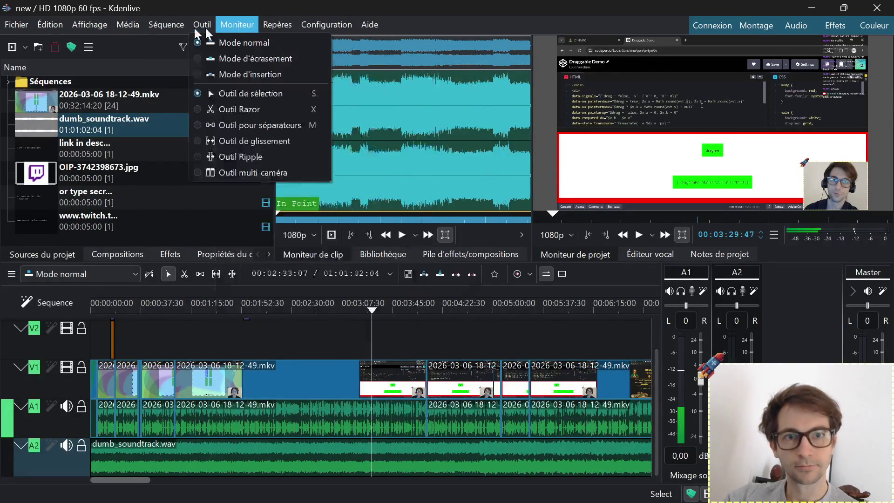
{"action": "mouse_move", "coordinate": [133, 29]}
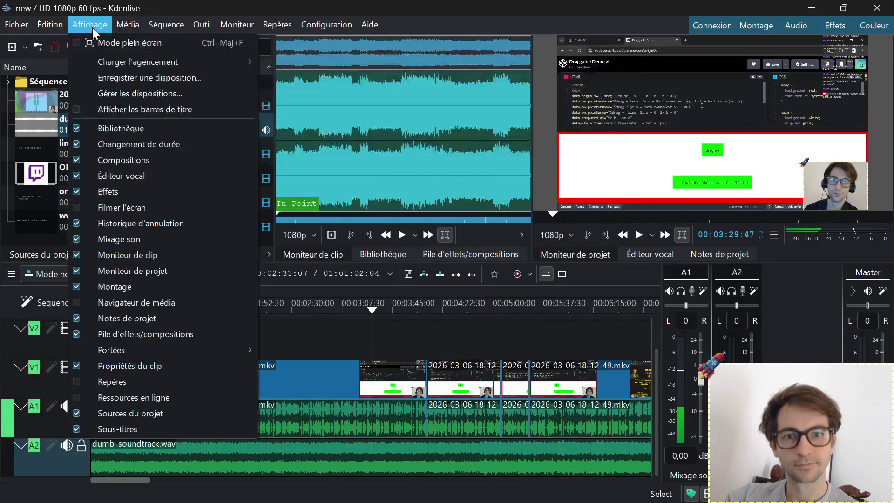
{"action": "mouse_move", "coordinate": [247, 30]}
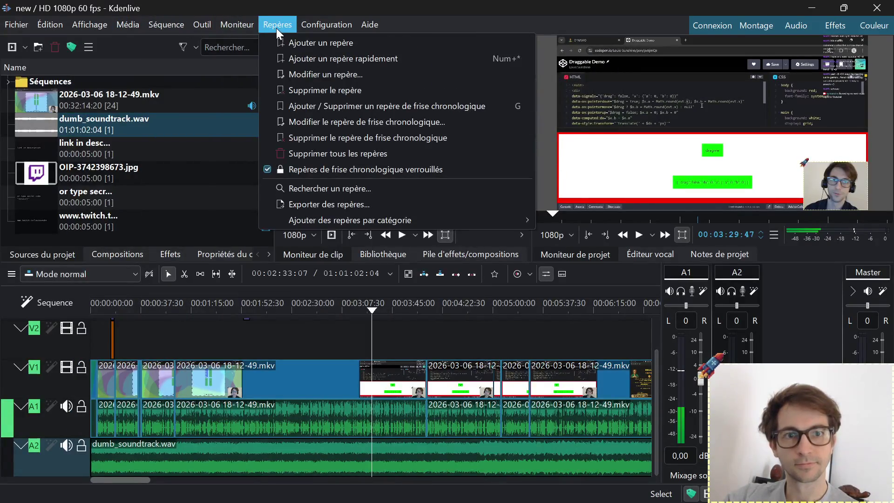
{"action": "mouse_move", "coordinate": [49, 25]}
{"action": "mouse_move", "coordinate": [16, 24]}
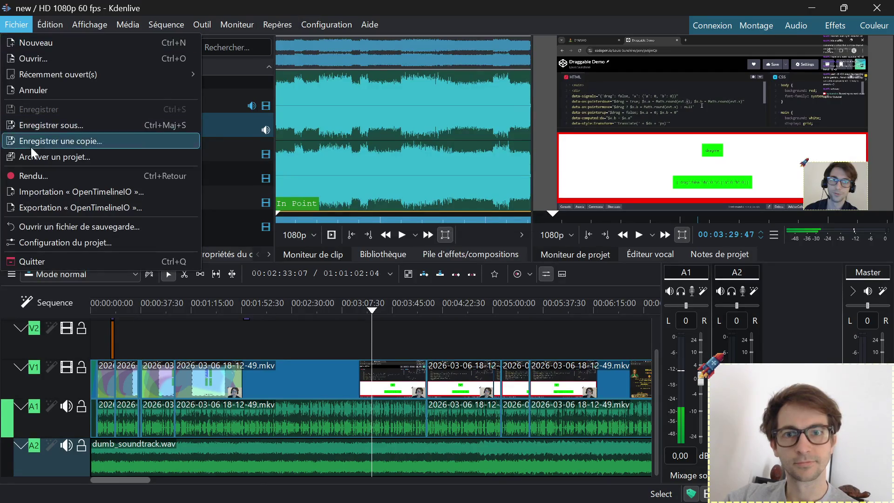
{"action": "key", "text": "Escape"}
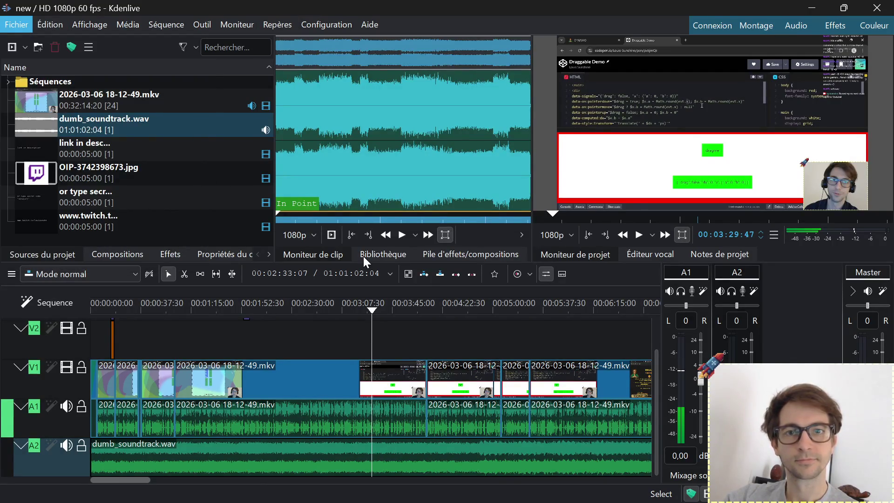
{"action": "key", "text": "ctrl+Return"}
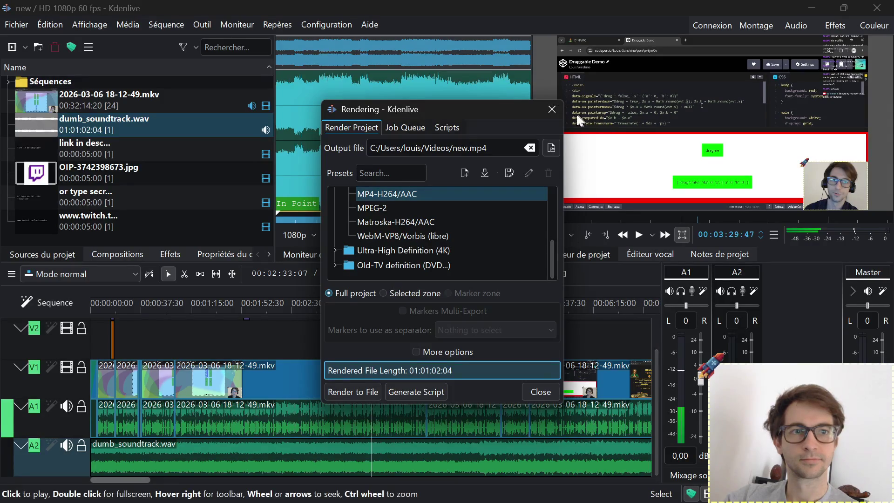
{"action": "left_click", "coordinate": [552, 109]}
{"action": "scroll", "coordinate": [416, 420], "scroll_direction": "down", "scroll_amount": 5}
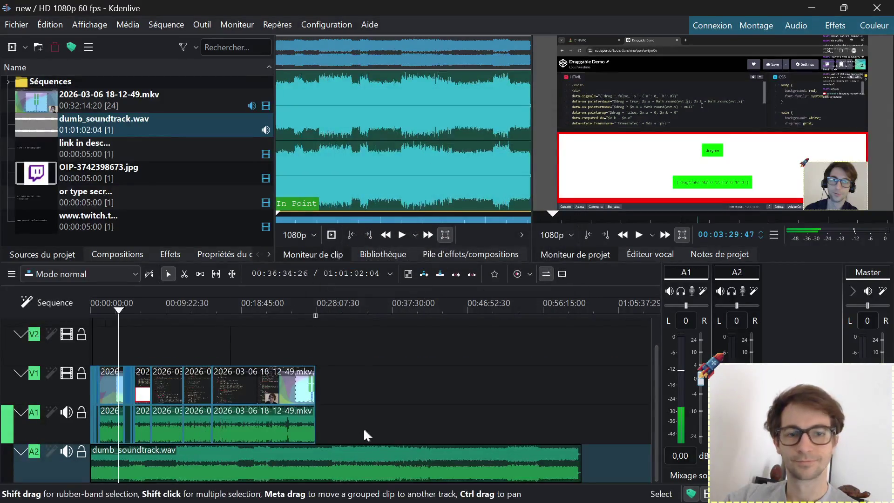
Cut the A2 soundtrack where the video ends and delete the trailing piece
{"action": "key", "text": "x"}
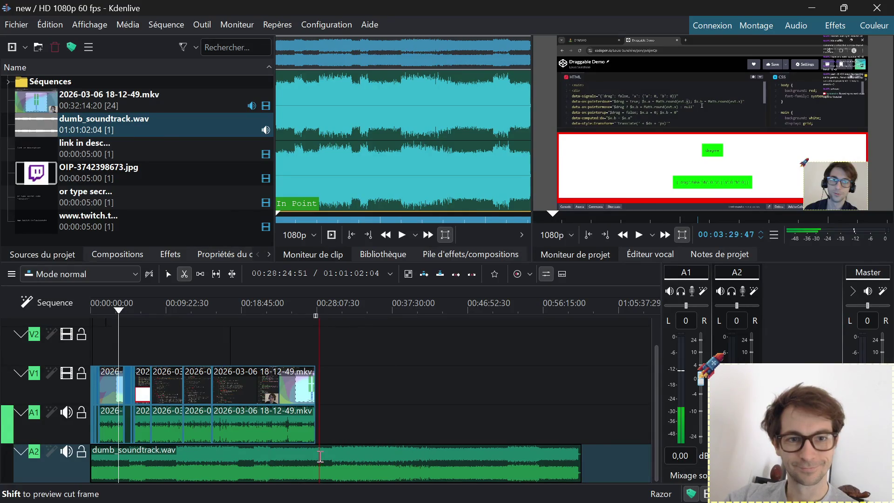
{"action": "left_click", "coordinate": [319, 455]}
{"action": "key", "text": "s"}
{"action": "left_click", "coordinate": [392, 462]}
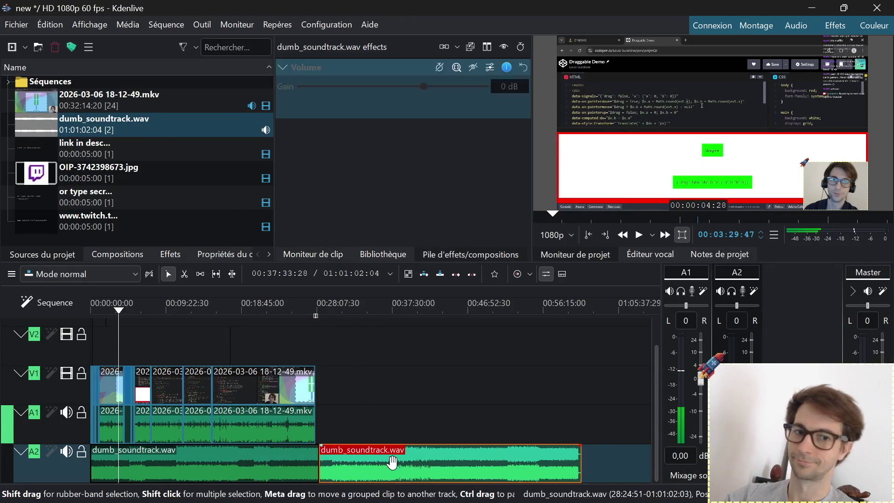
{"action": "key", "text": "shift+z"}
{"action": "key", "text": "Escape"}
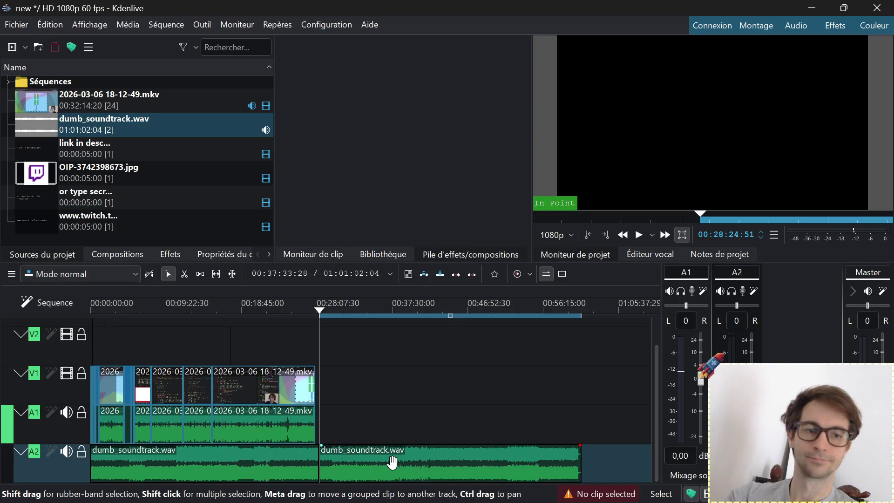
{"action": "key", "text": "ctrl+z"}
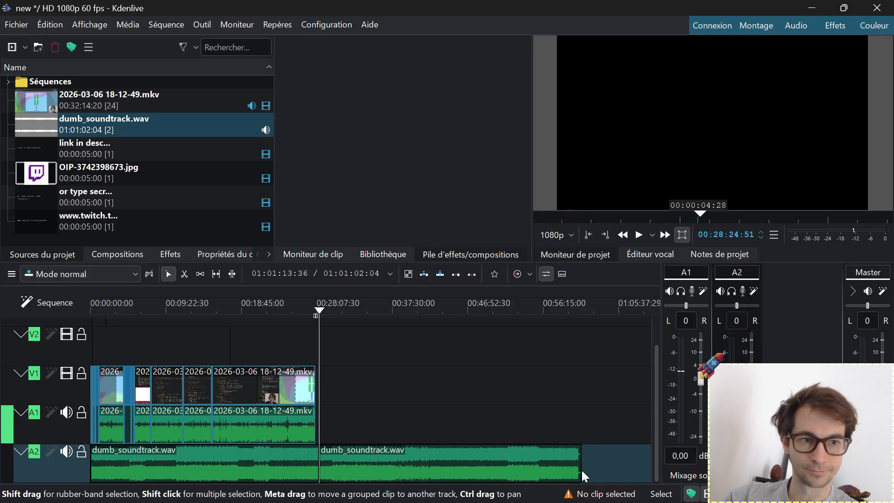
{"action": "left_click_drag", "start_coordinate": [582, 475], "coordinate": [250, 471]}
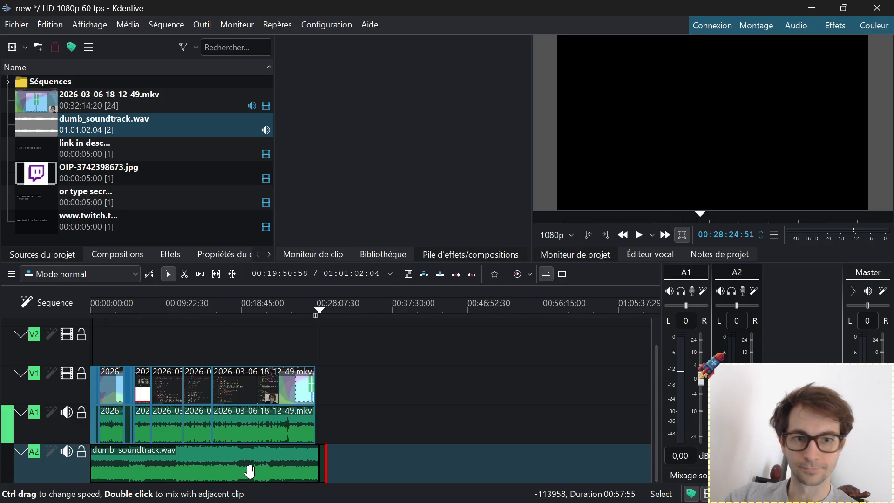
{"action": "left_click_drag", "start_coordinate": [250, 471], "coordinate": [496, 464]}
{"action": "left_click", "coordinate": [428, 460]}
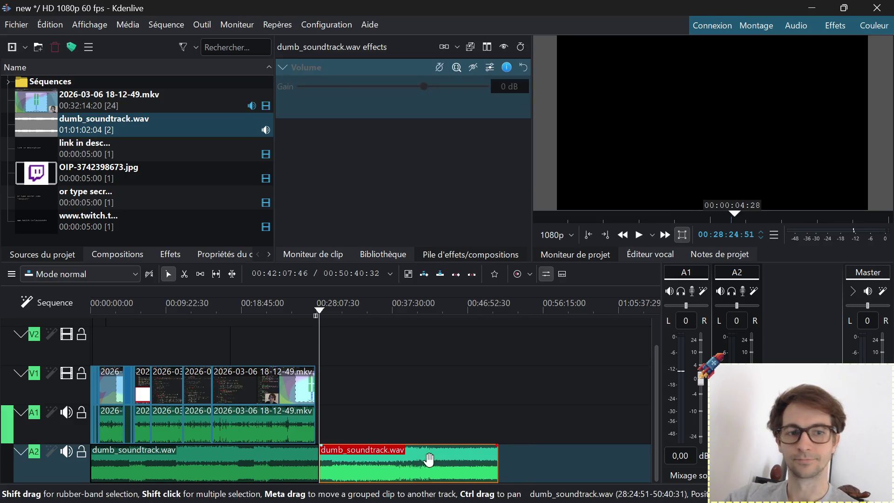
{"action": "key", "text": "Delete"}
Trim the soundtrack's end flush with the video at 27:58:24 and play the ending
{"action": "scroll", "coordinate": [349, 444], "scroll_direction": "up", "scroll_amount": 5}
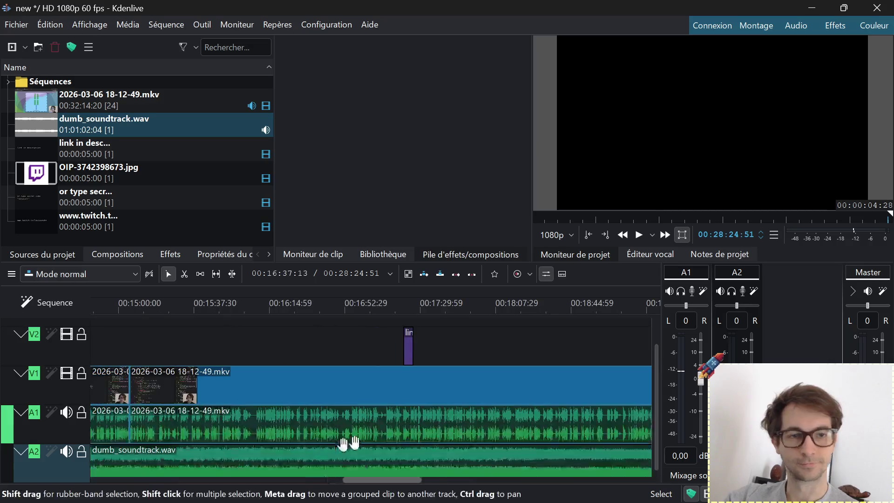
{"action": "key", "text": "End"}
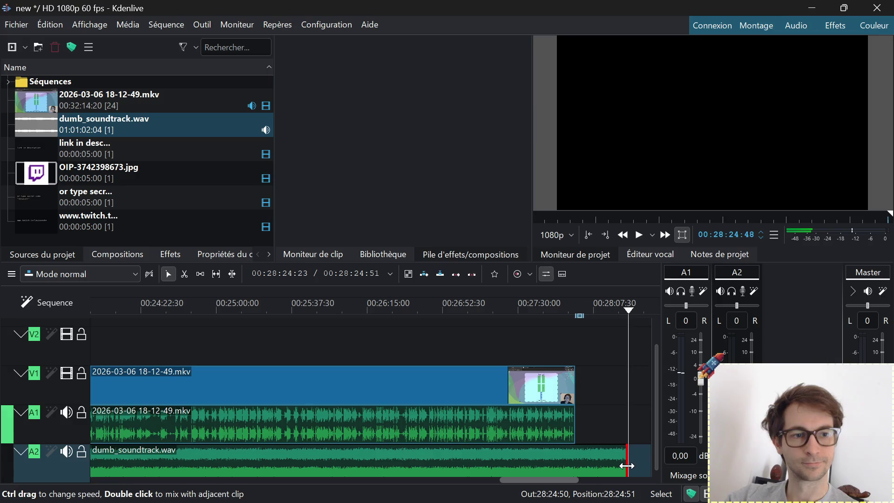
{"action": "left_click_drag", "start_coordinate": [627, 466], "coordinate": [575, 465]}
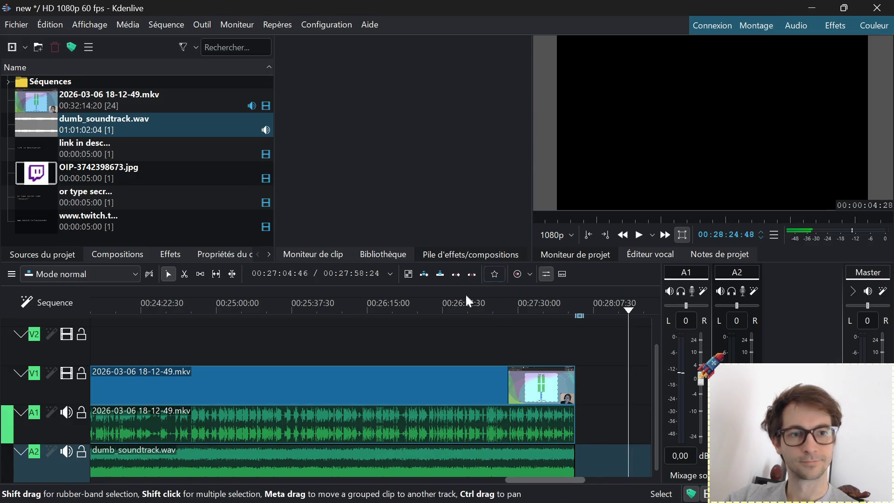
{"action": "left_click", "coordinate": [477, 308]}
{"action": "key", "text": "space"}
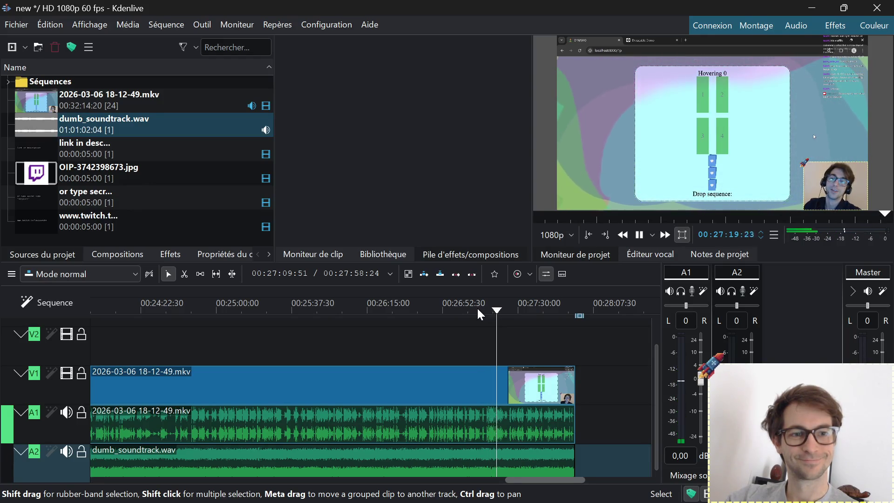
Stop playback and render the full project to new.mp4 with the MP4-H264/AAC preset
{"action": "key", "text": "space"}
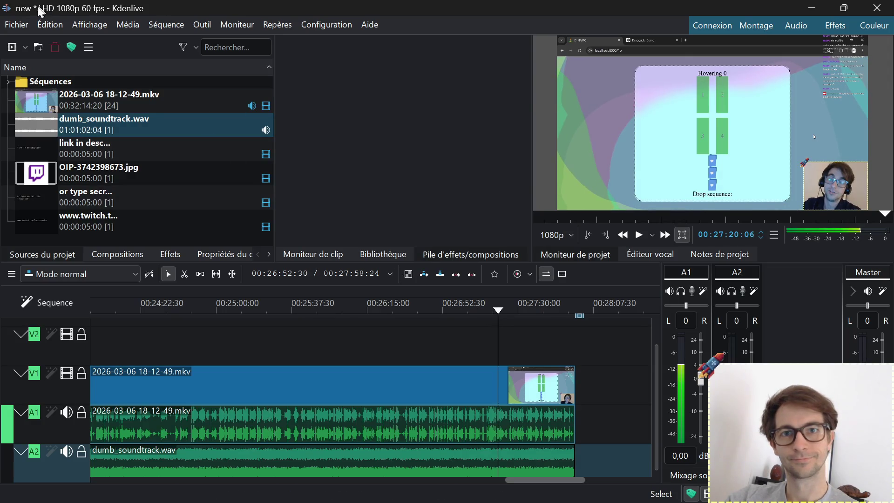
{"action": "left_click", "coordinate": [21, 26]}
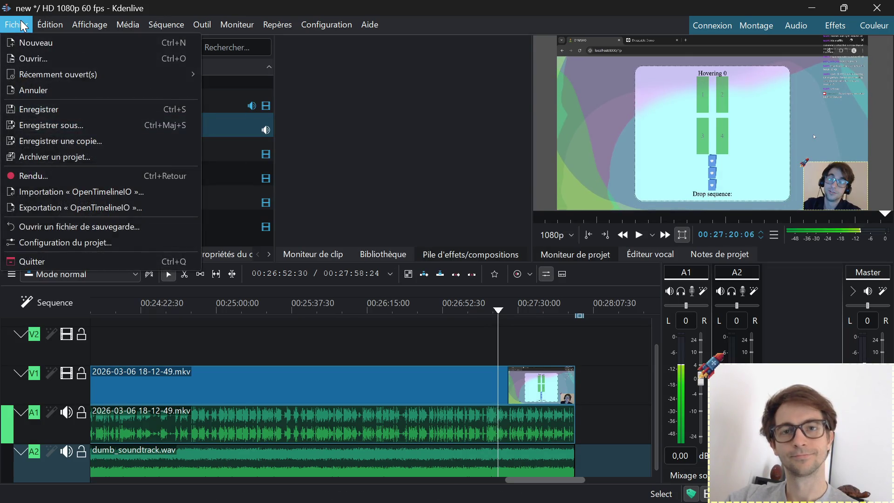
{"action": "left_click", "coordinate": [63, 174]}
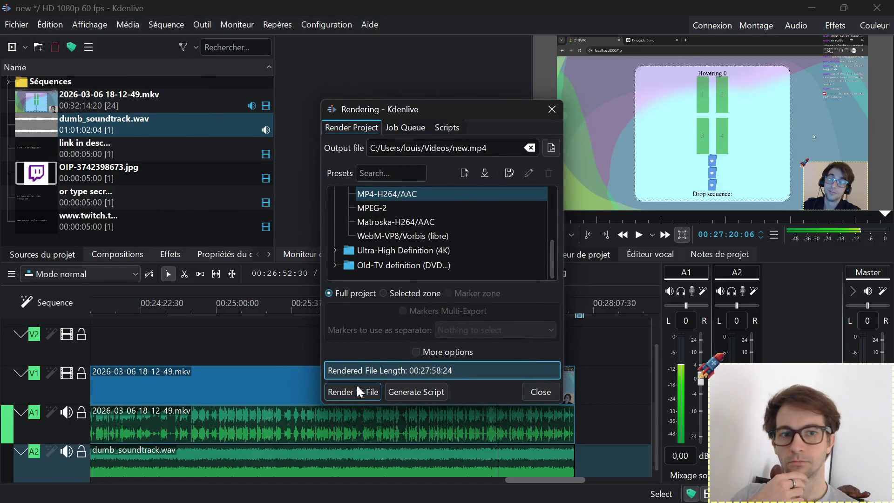
{"action": "left_click", "coordinate": [356, 392]}
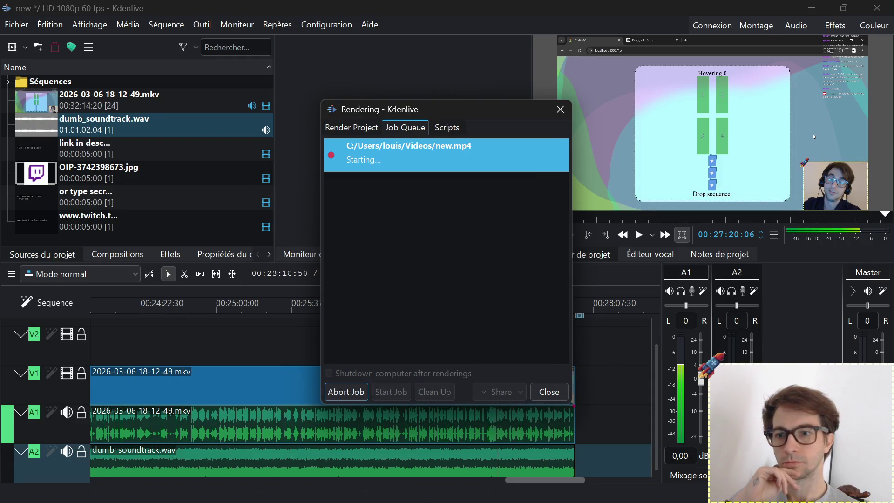
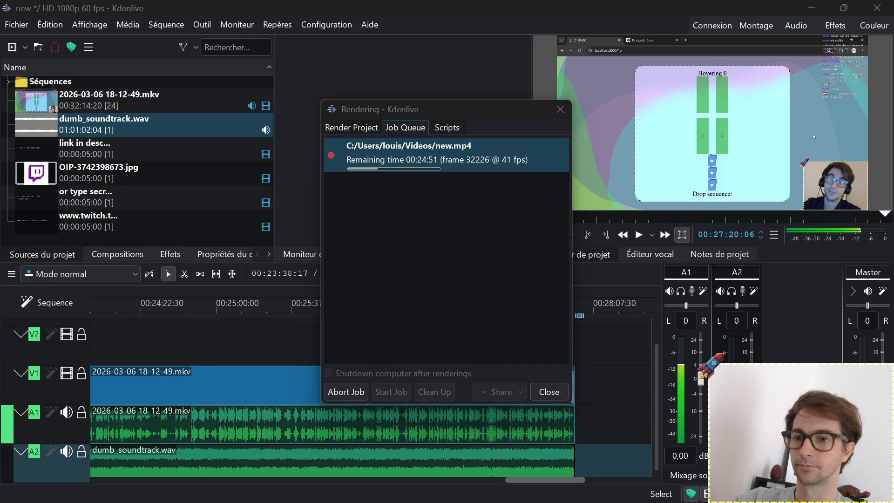
Bring the micro terminal with temp.md in front while Kdenlive renders new.mp4
{"action": "key", "text": "alt+Tab"}
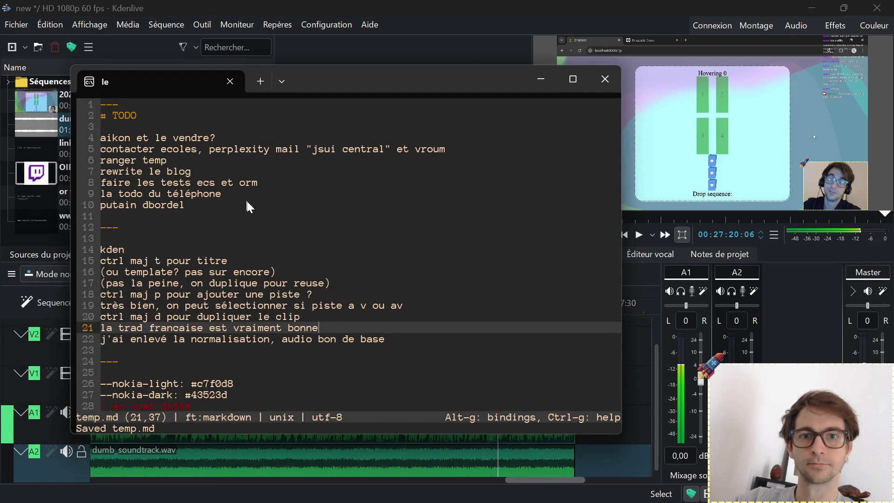
Add 'TIMESTAMPER TOUTES TES VIDEOS' as a new line after line 10 and save temp.md
{"action": "left_click", "coordinate": [247, 208]}
{"action": "key", "text": "Return"}
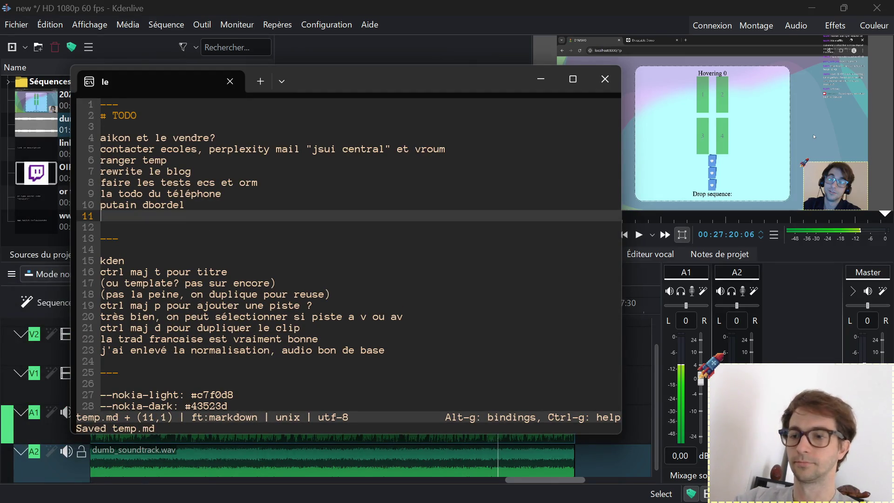
{"action": "type", "text": "TIMEST"}
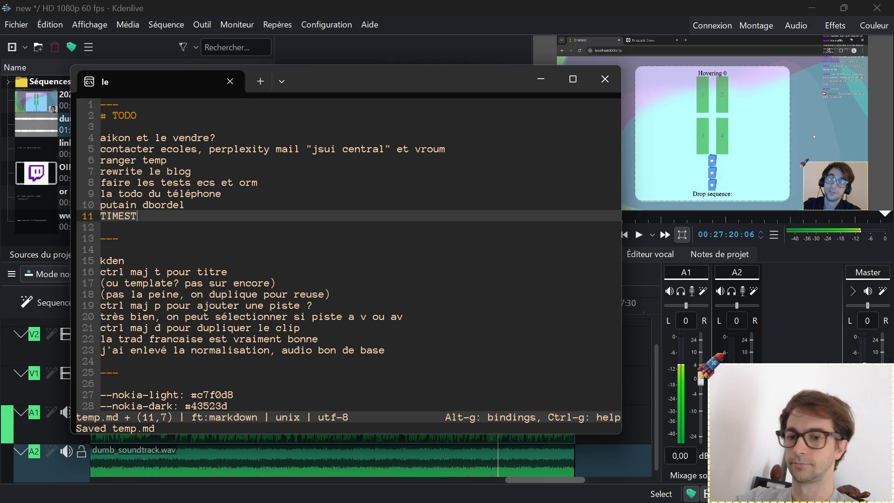
{"action": "type", "text": "AMPER "}
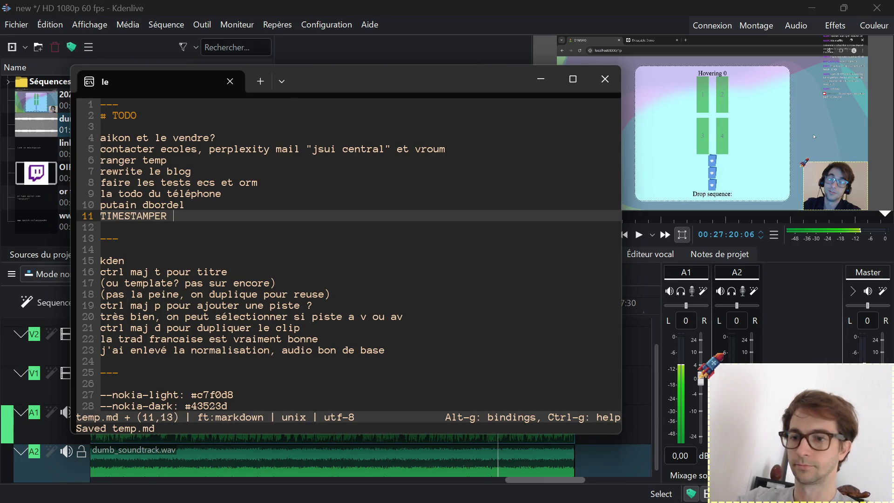
{"action": "type", "text": "TOUTES "}
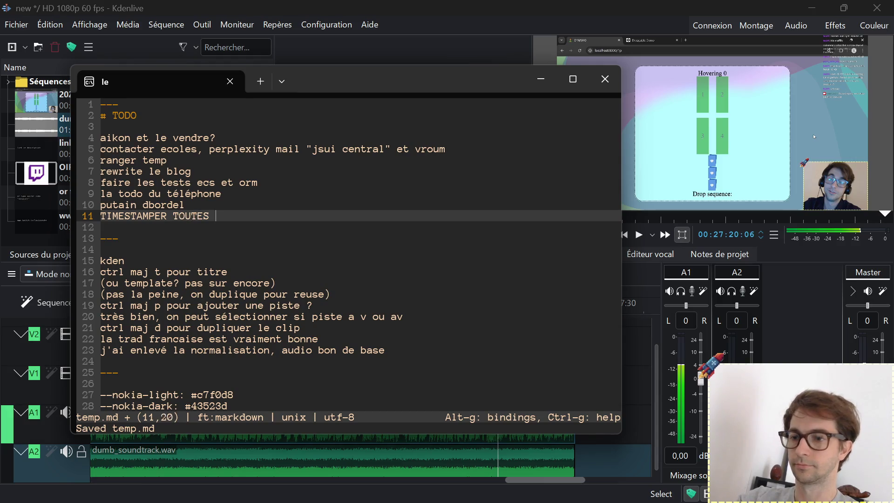
{"action": "type", "text": "TES VIDEOS"}
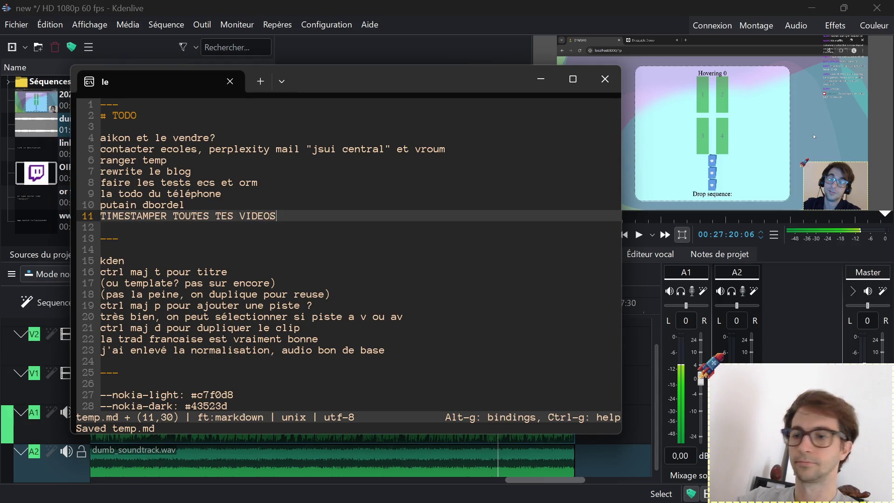
{"action": "key", "text": "ctrl+s"}
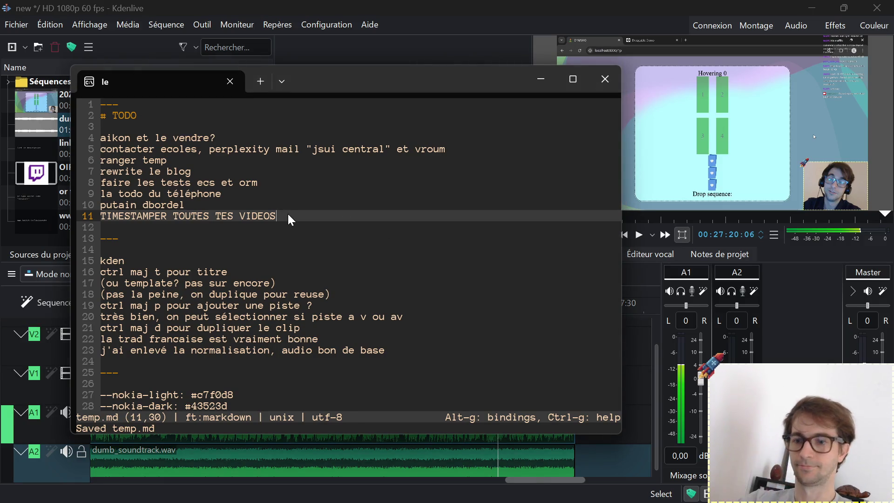
Append ' ptn d'ptn' to the TIMESTAMPER TOUTES TES VIDEOS line, fixing a typo
{"action": "type", "text": "ptn d"}
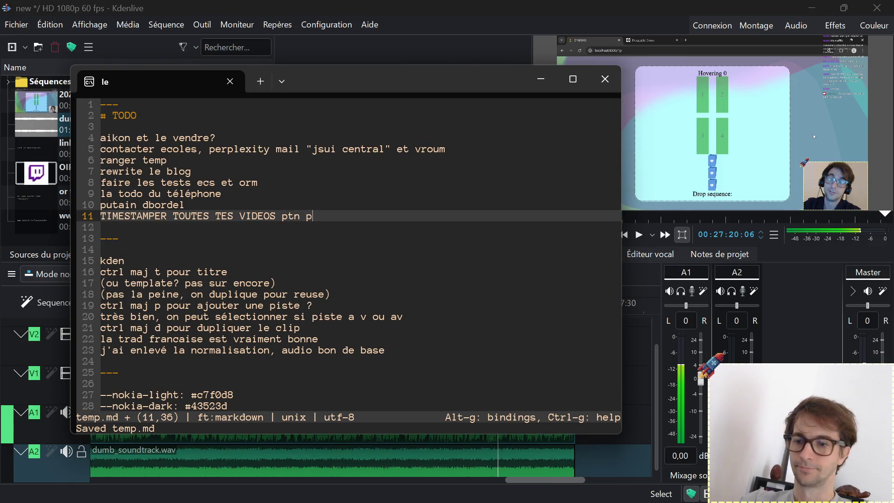
{"action": "key", "text": "BackSpace"}
{"action": "type", "text": "d'ptn"}
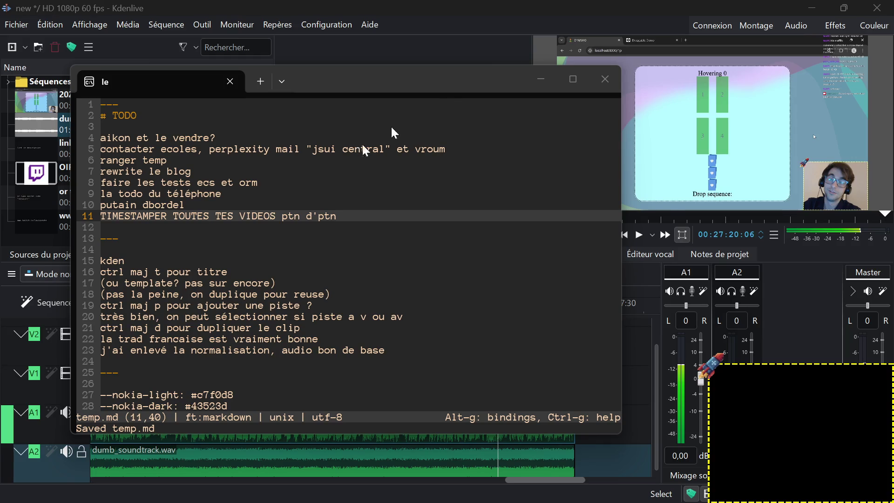
Check the new.mp4 render progress in Kdenlive's Job Queue, then return to the editor
{"action": "left_click", "coordinate": [547, 84]}
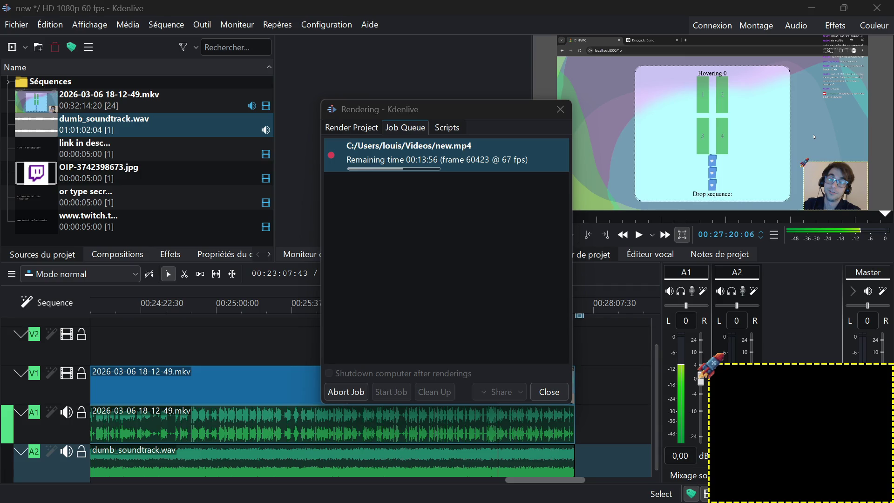
{"action": "key", "text": "alt+Tab"}
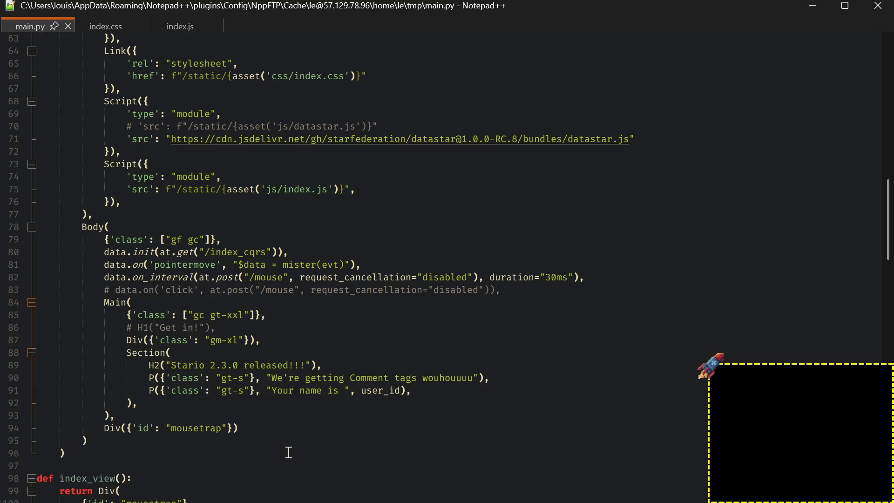
Switch to index.css and move the caret to the text-align line of the main rule
{"action": "key", "text": "ctrl+Tab"}
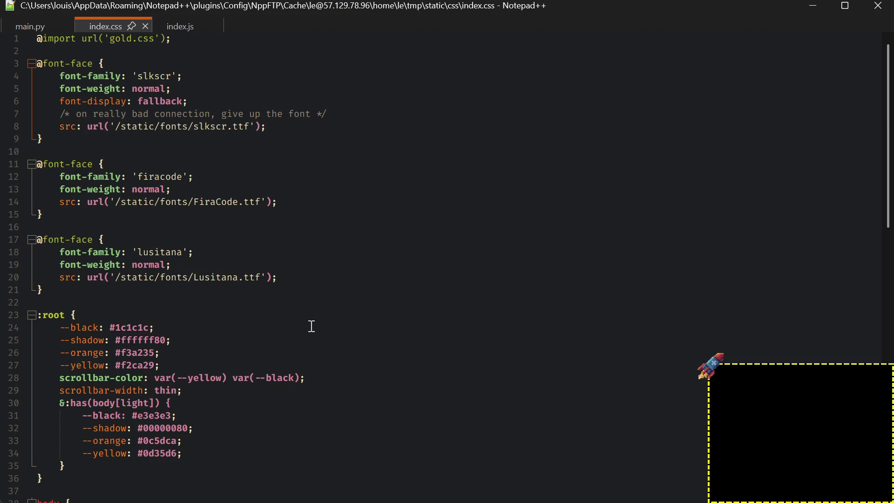
{"action": "scroll", "coordinate": [312, 326], "scroll_direction": "down", "scroll_amount": 8}
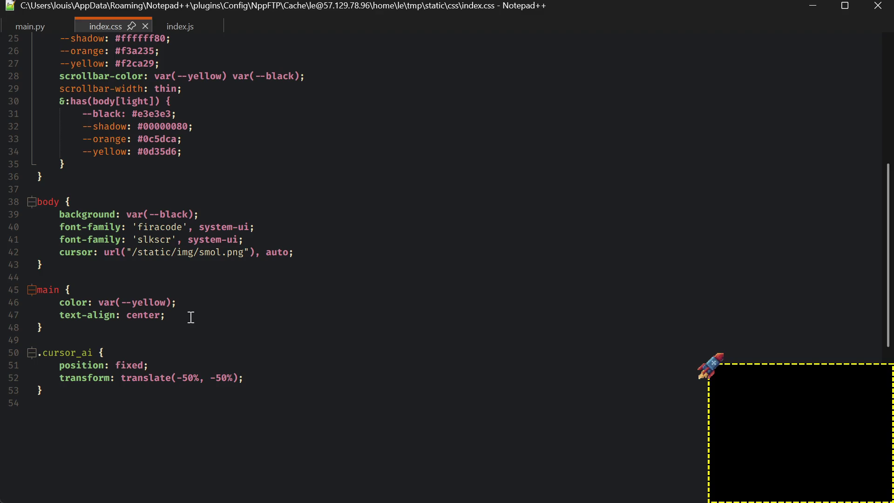
{"action": "key", "text": "Up"}
{"action": "key", "text": "Up"}
{"action": "key", "text": "Up"}
{"action": "key", "text": "Up"}
{"action": "key", "text": "Down"}
{"action": "key", "text": "Down"}
{"action": "key", "text": "Down"}
{"action": "key", "text": "Down"}
{"action": "key", "text": "Down"}
{"action": "key", "text": "Left"}
{"action": "key", "text": "Up"}
{"action": "key", "text": "Up"}
{"action": "key", "text": "Up"}
{"action": "key", "text": "Up"}
{"action": "key", "text": "Up"}
{"action": "key", "text": "End"}
{"action": "key", "text": "Left"}
{"action": "key", "text": "Left"}
{"action": "key", "text": "Left"}
Add 'word-break: break-all;' to the main rule and open a blank line after auto; in body
{"action": "left_click", "coordinate": [288, 311]}
{"action": "key", "text": "Return"}
{"action": "type", "text": "word"}
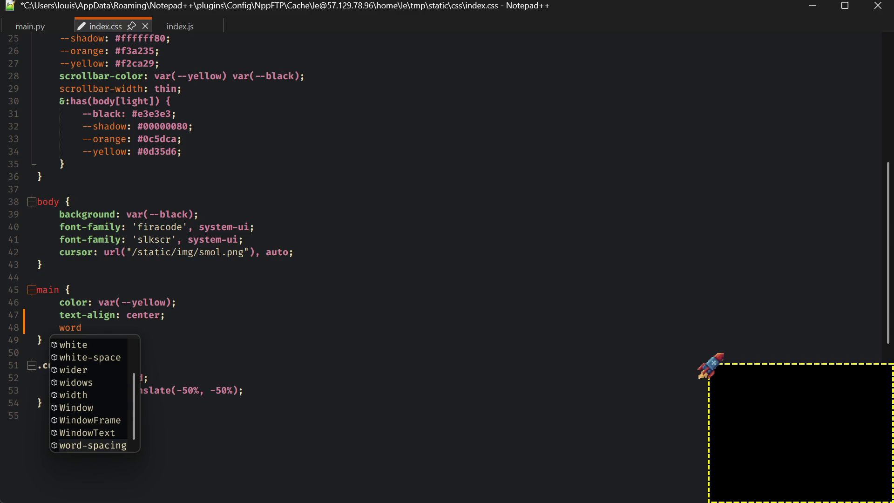
{"action": "type", "text": "-break: break-all"}
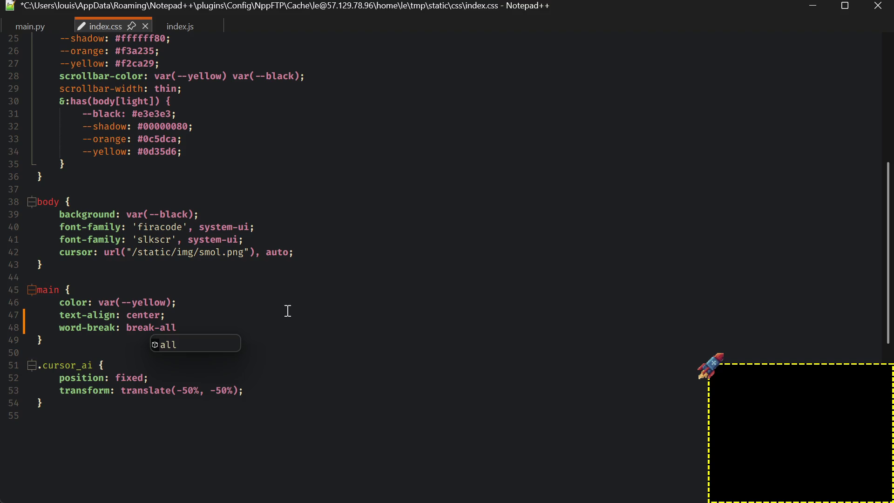
{"action": "type", "text": ";"}
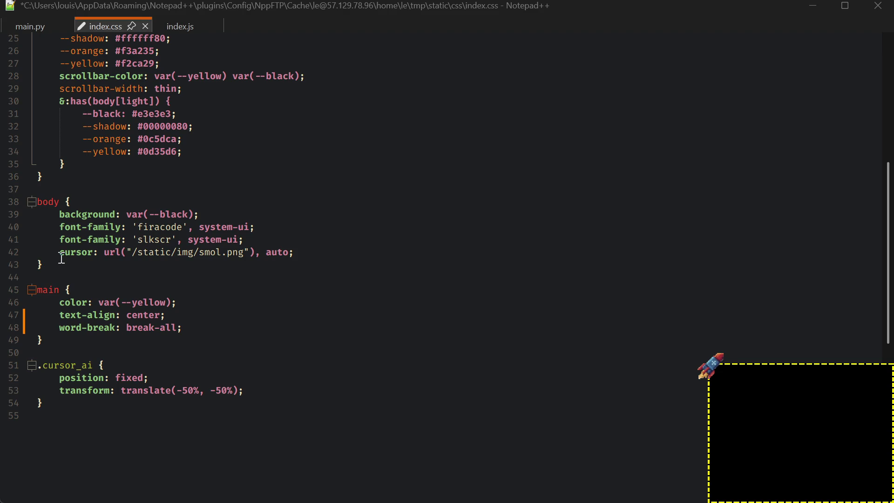
{"action": "left_click", "coordinate": [305, 257]}
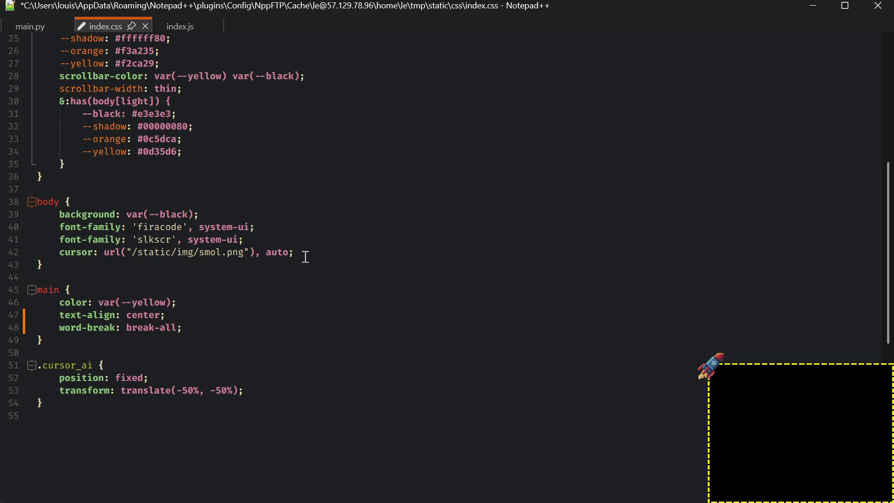
{"action": "key", "text": "Return"}
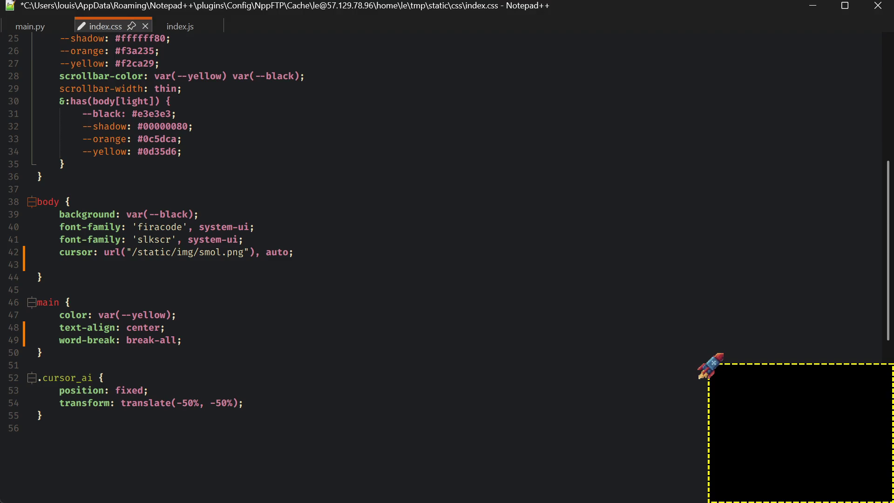
Enter 'overflow: hidden;' on the new body line using autocomplete, and save index.css
{"action": "type", "text": "overf"}
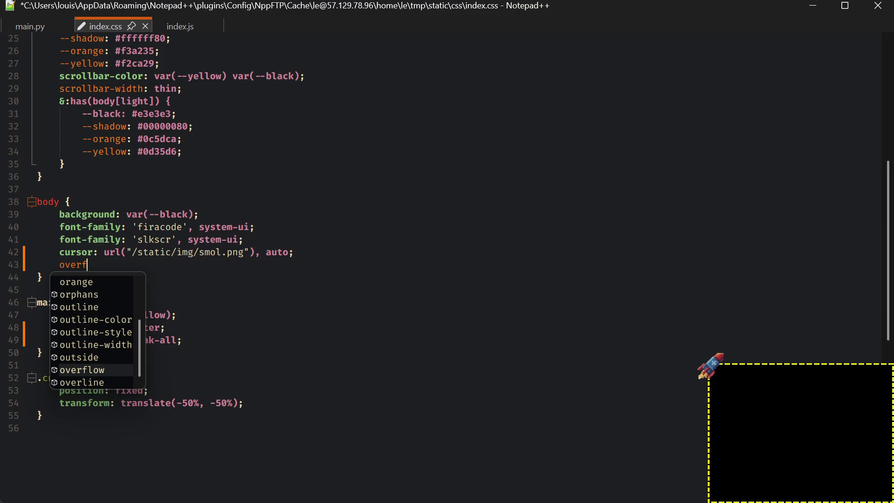
{"action": "key", "text": "Return"}
{"action": "type", "text": ":"}
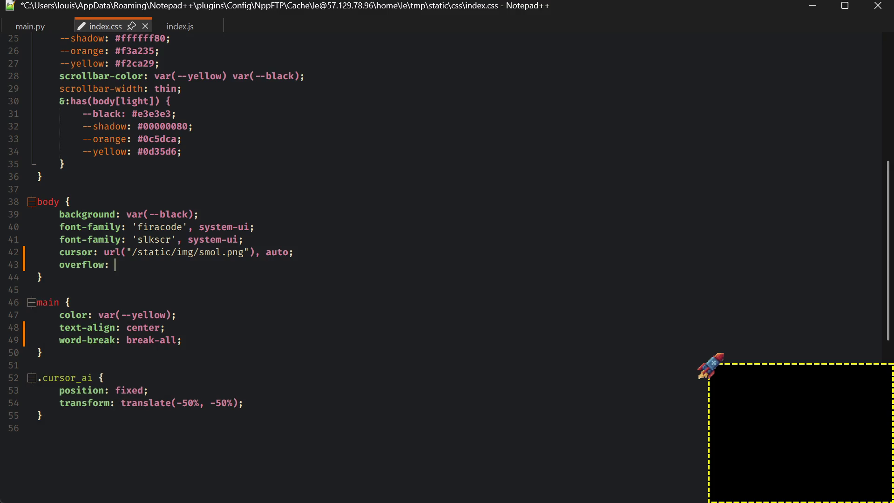
{"action": "type", "text": " hidden;"}
{"action": "key", "text": "ctrl+s"}
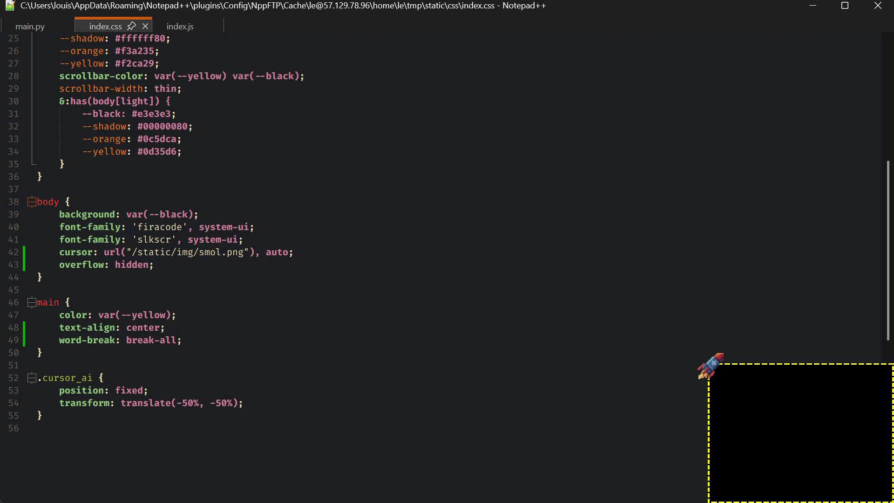
{"action": "left_click", "coordinate": [710, 365]}
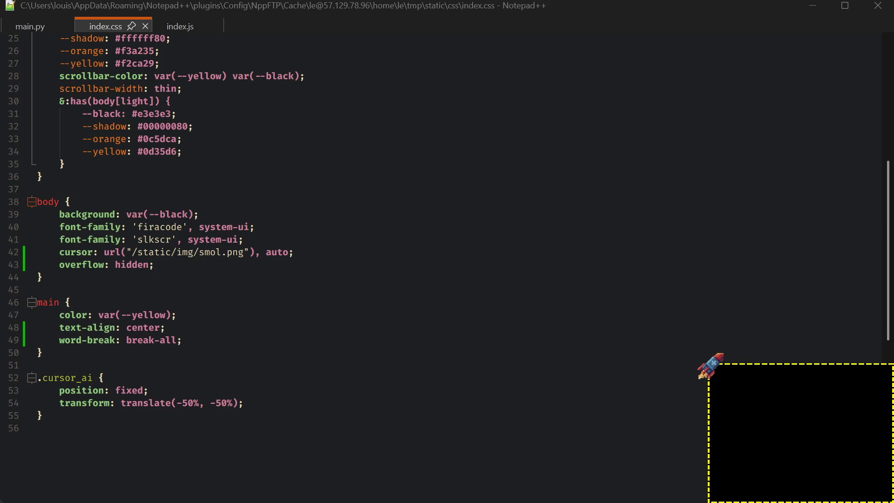
Comment out the .cursor_ai transform, save index.css, and switch to the STARIO 2.3.0 site in the browser
{"action": "left_click", "coordinate": [300, 403]}
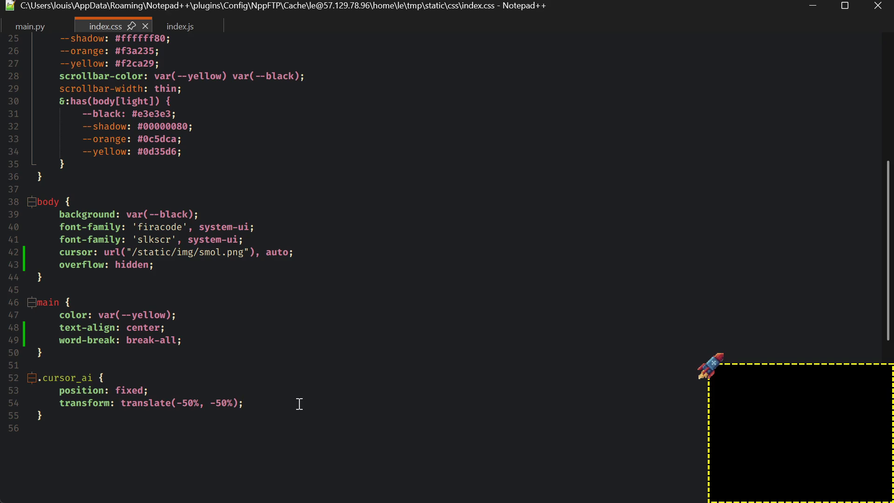
{"action": "key", "text": "ctrl+q"}
{"action": "key", "text": "ctrl+s"}
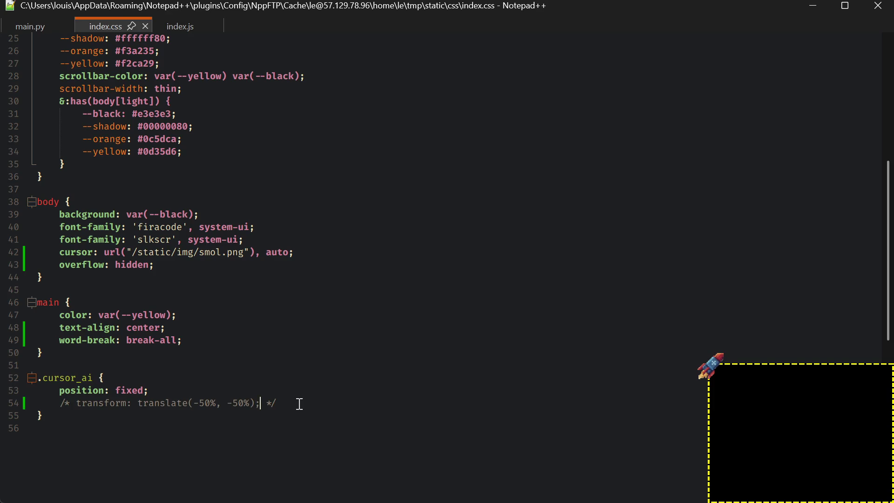
{"action": "left_click", "coordinate": [710, 366]}
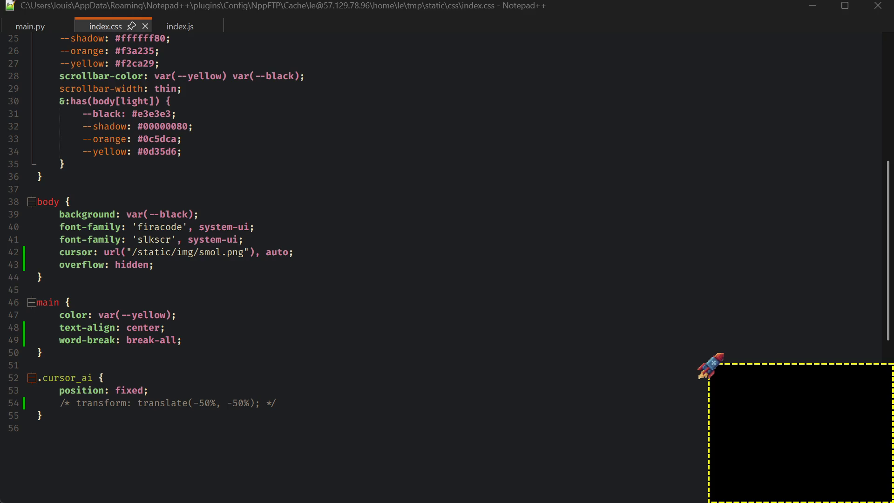
{"action": "key", "text": "alt+Tab"}
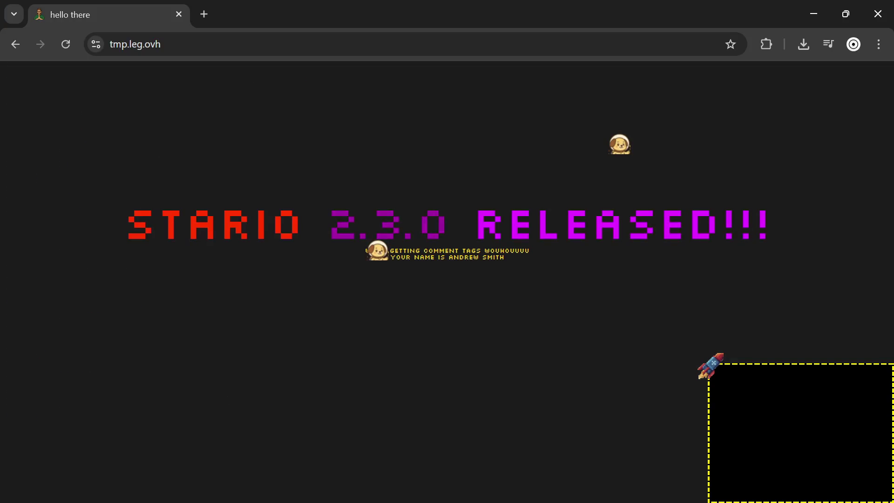